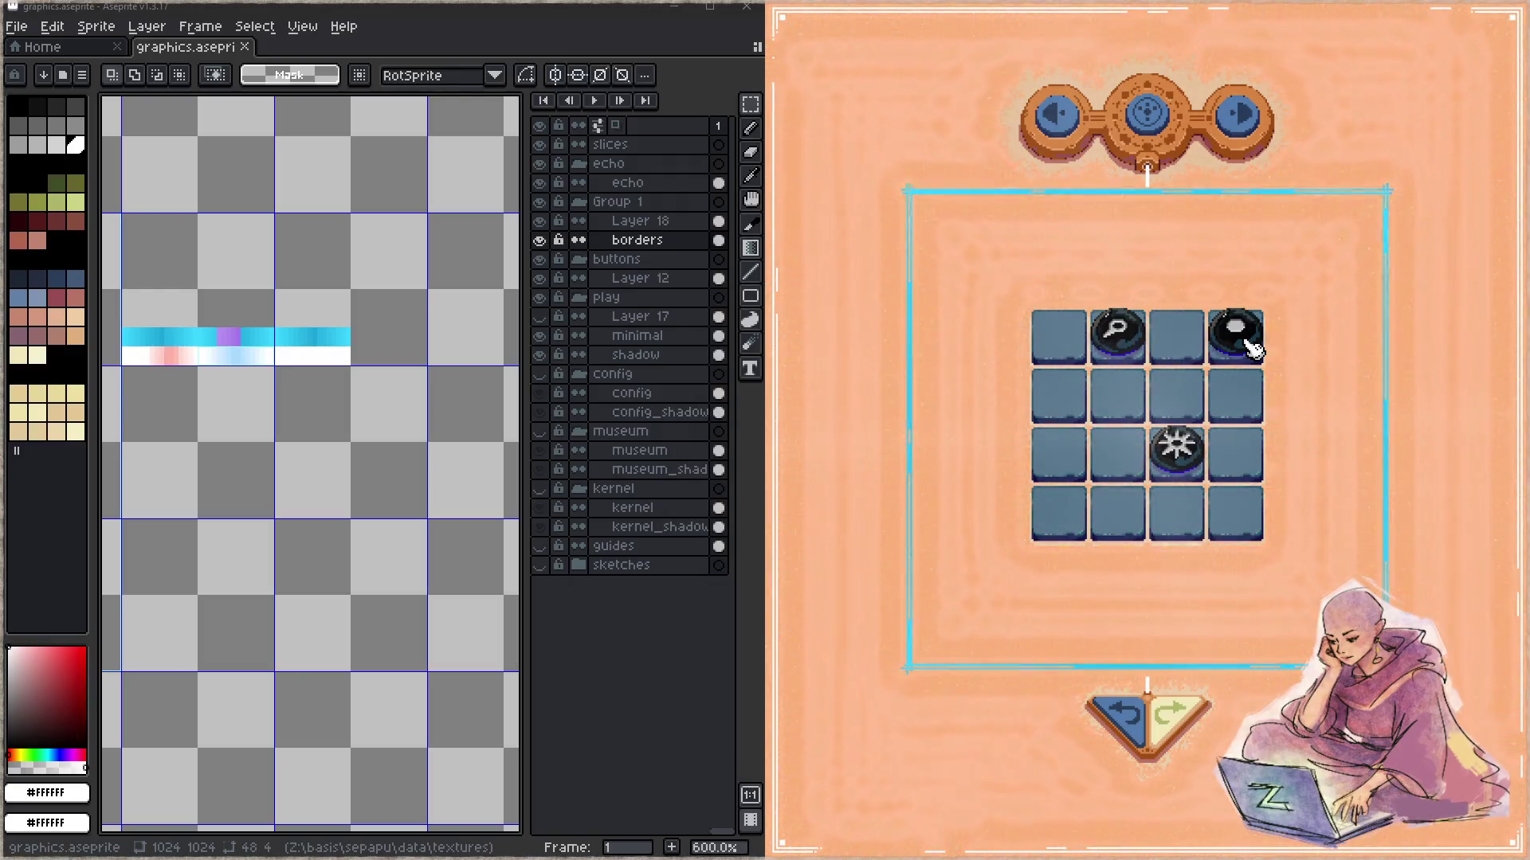
- Cycle forward and back through the puzzle levels to check each board's border, ending on the orange L-shaped level
left_click(1243, 121)
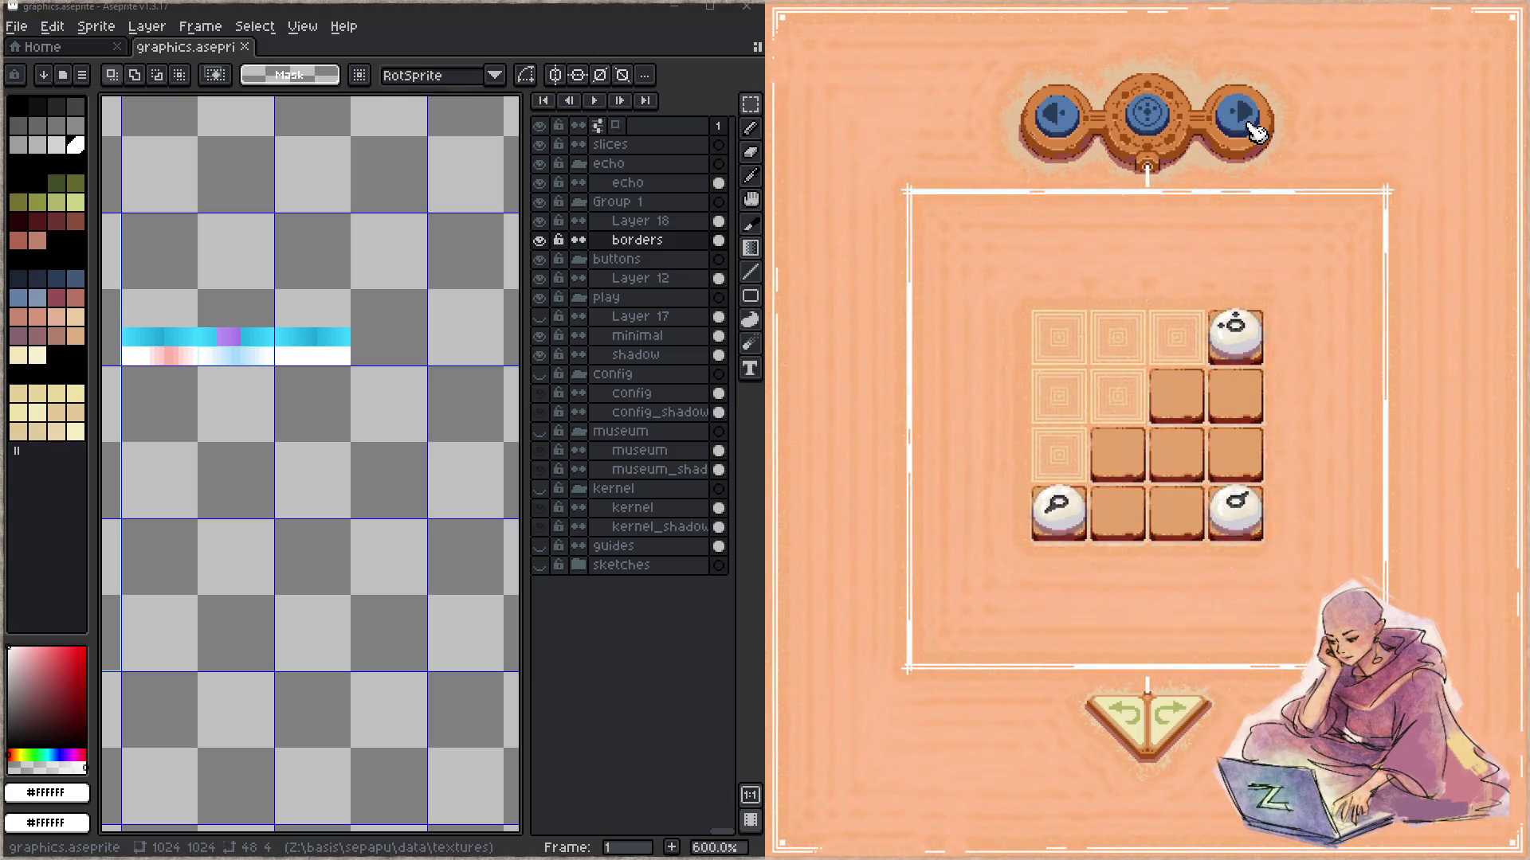
left_click(1085, 119)
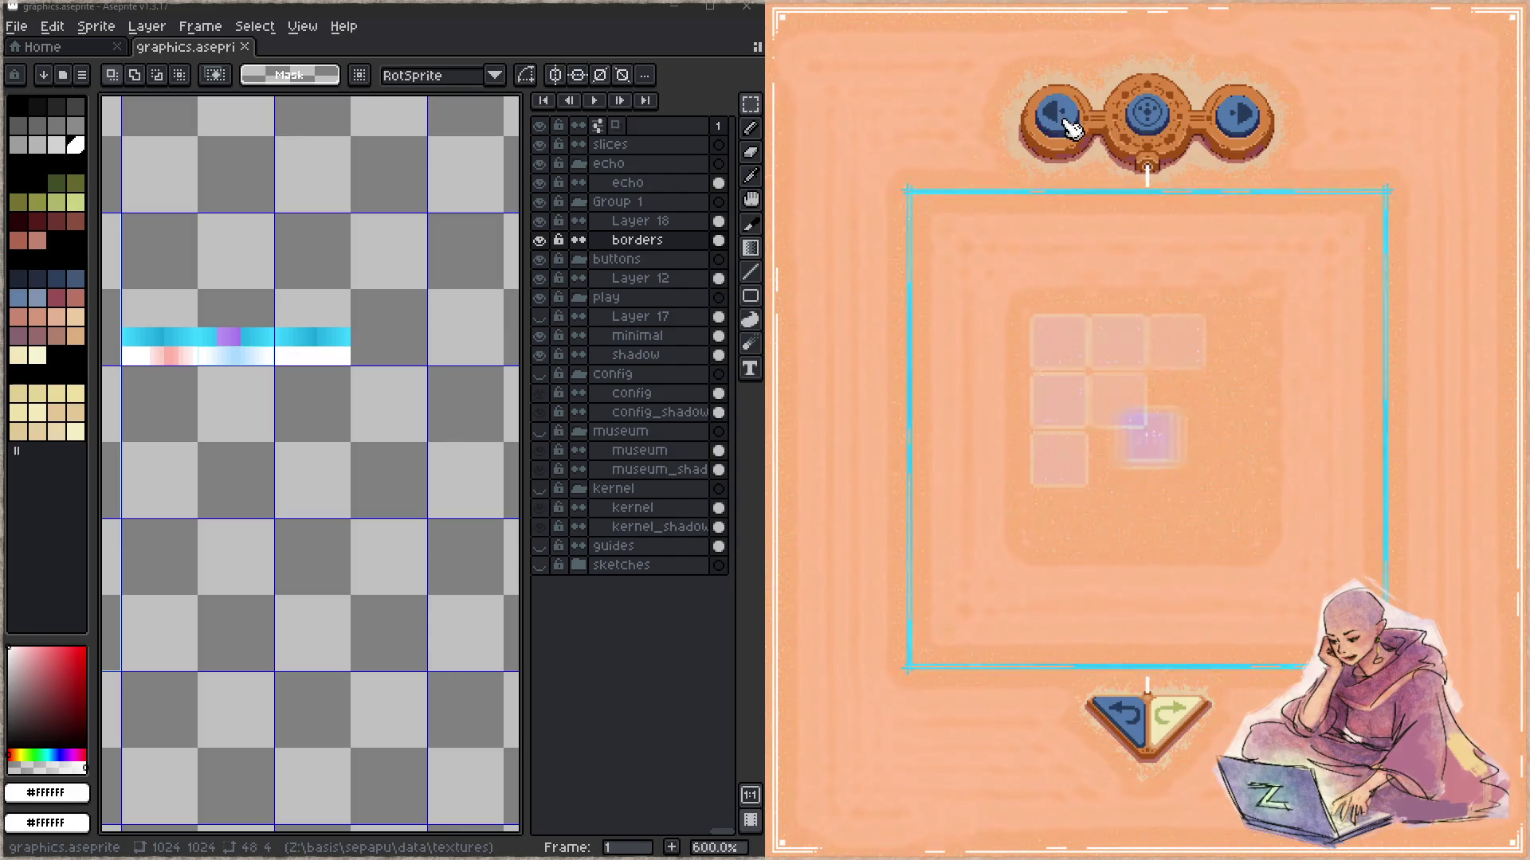
left_click(1243, 124)
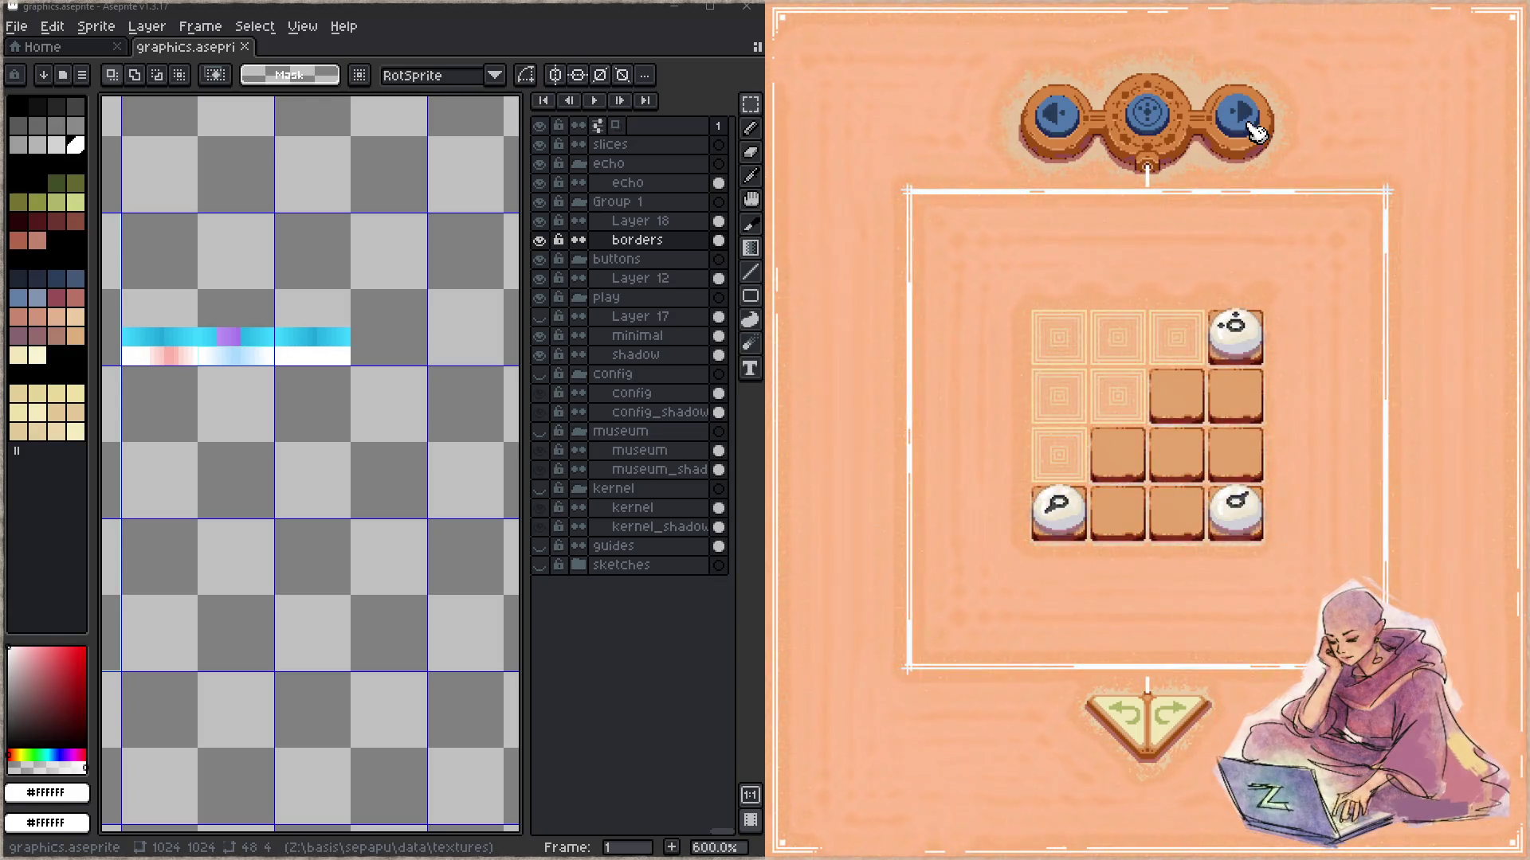
left_click(1251, 127)
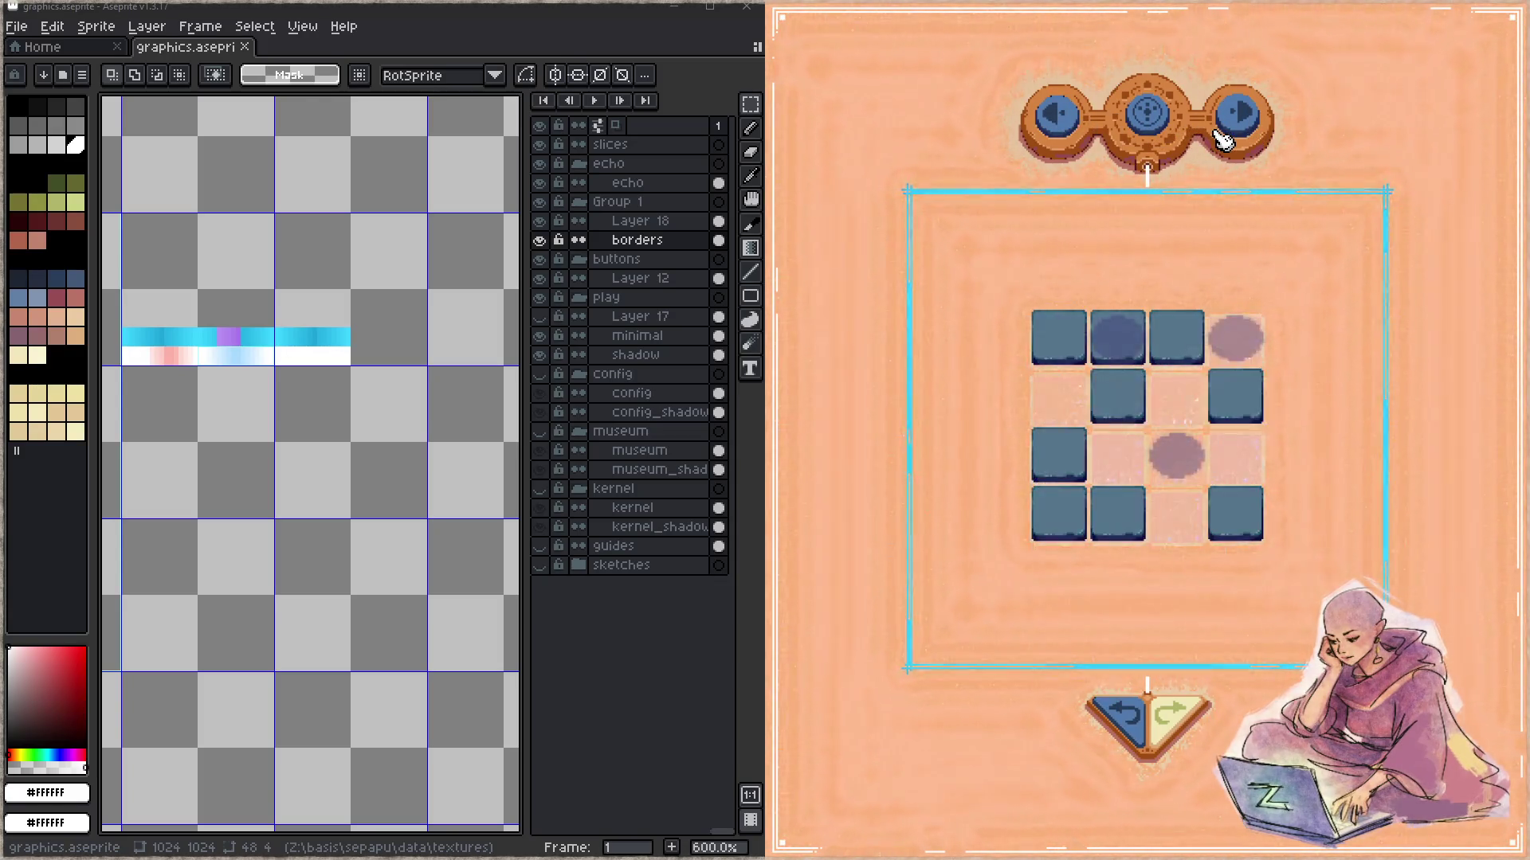
left_click(1258, 137)
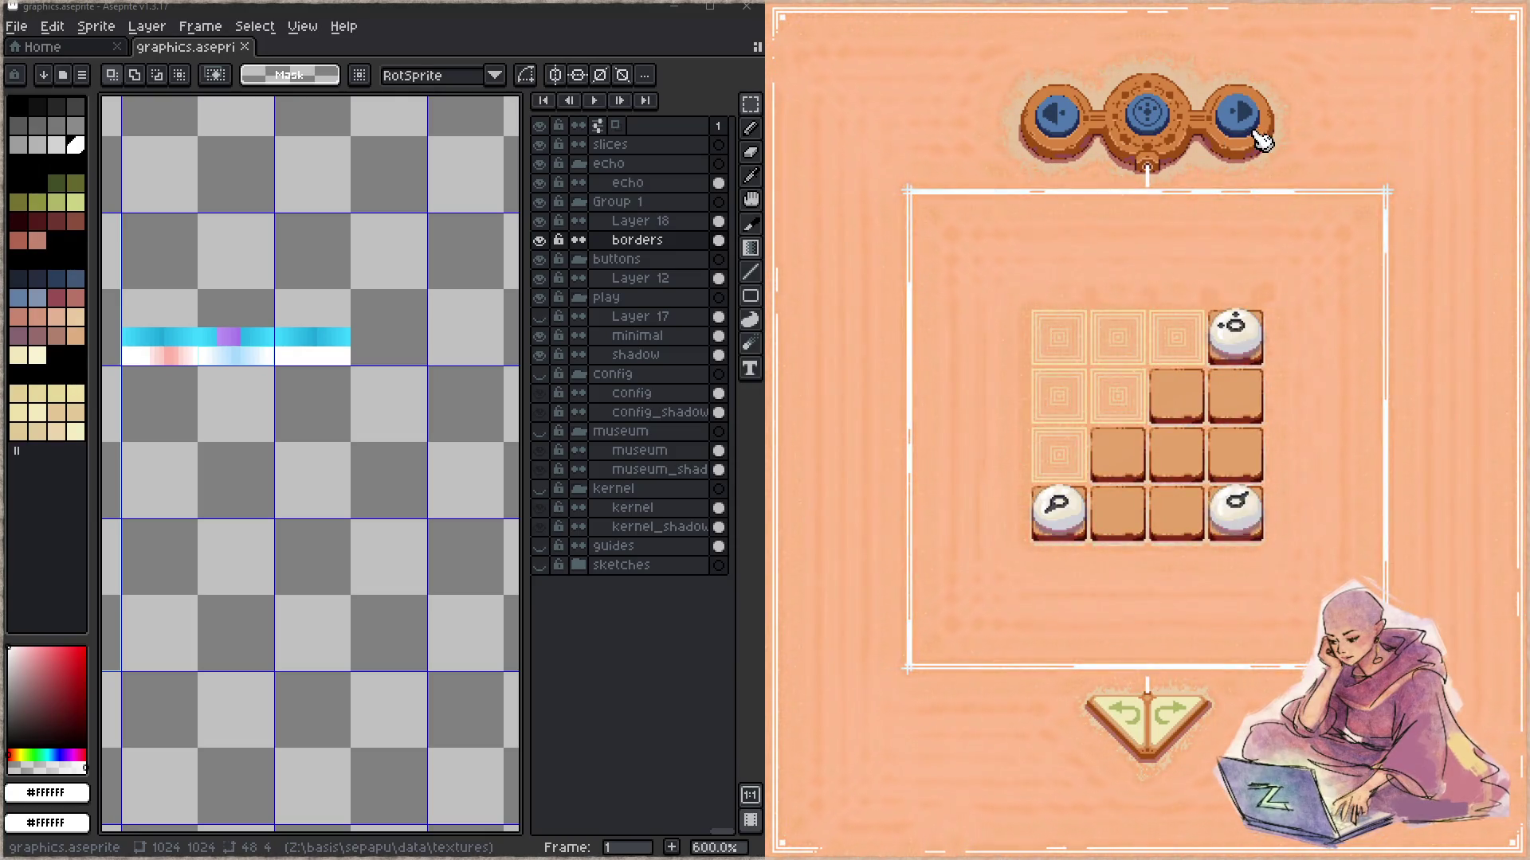
left_click(1058, 134)
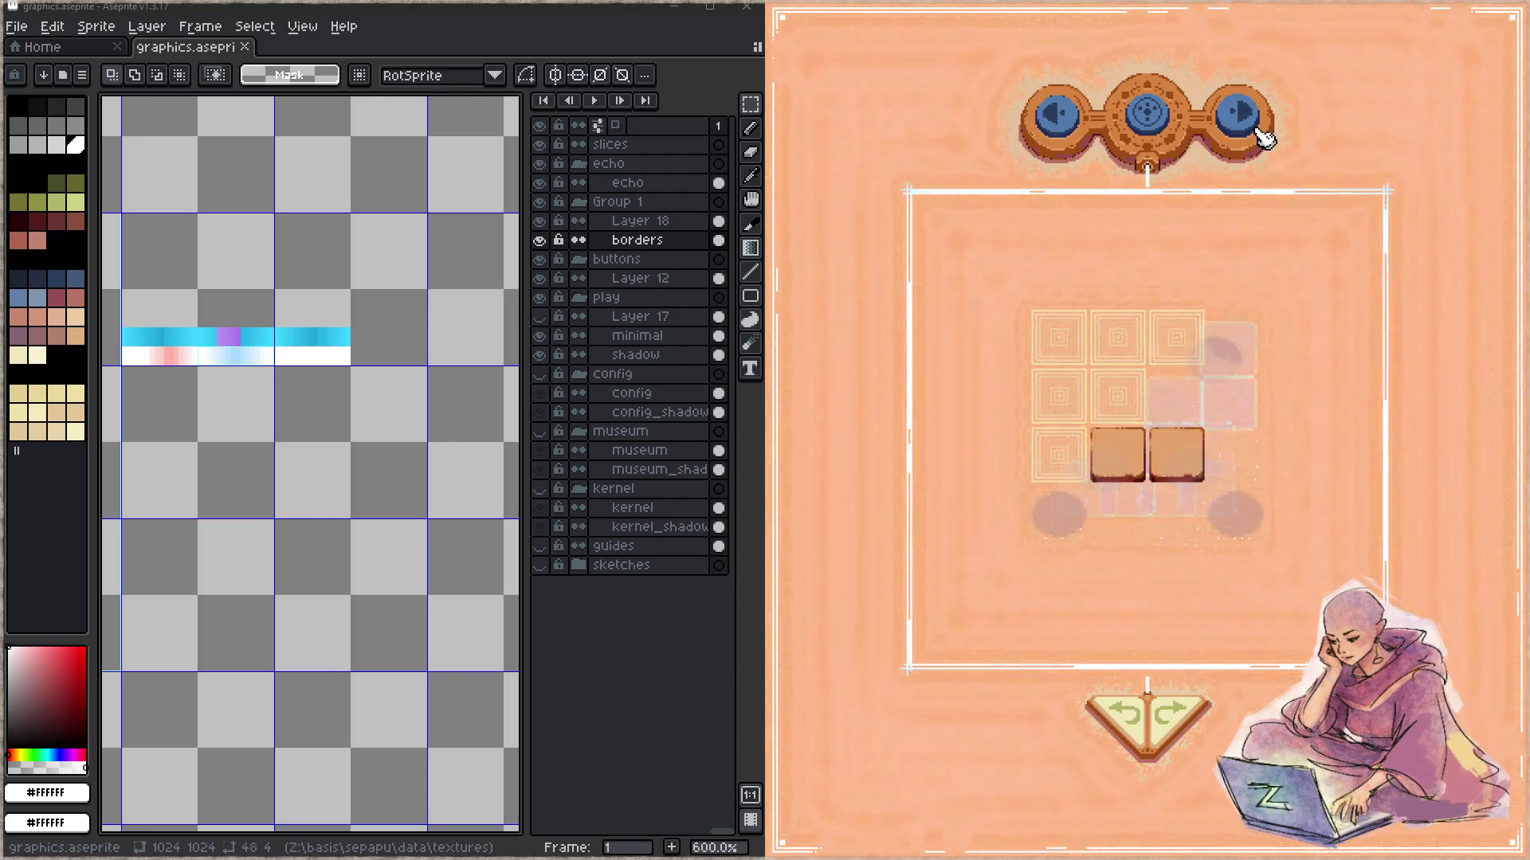
left_click(1263, 136)
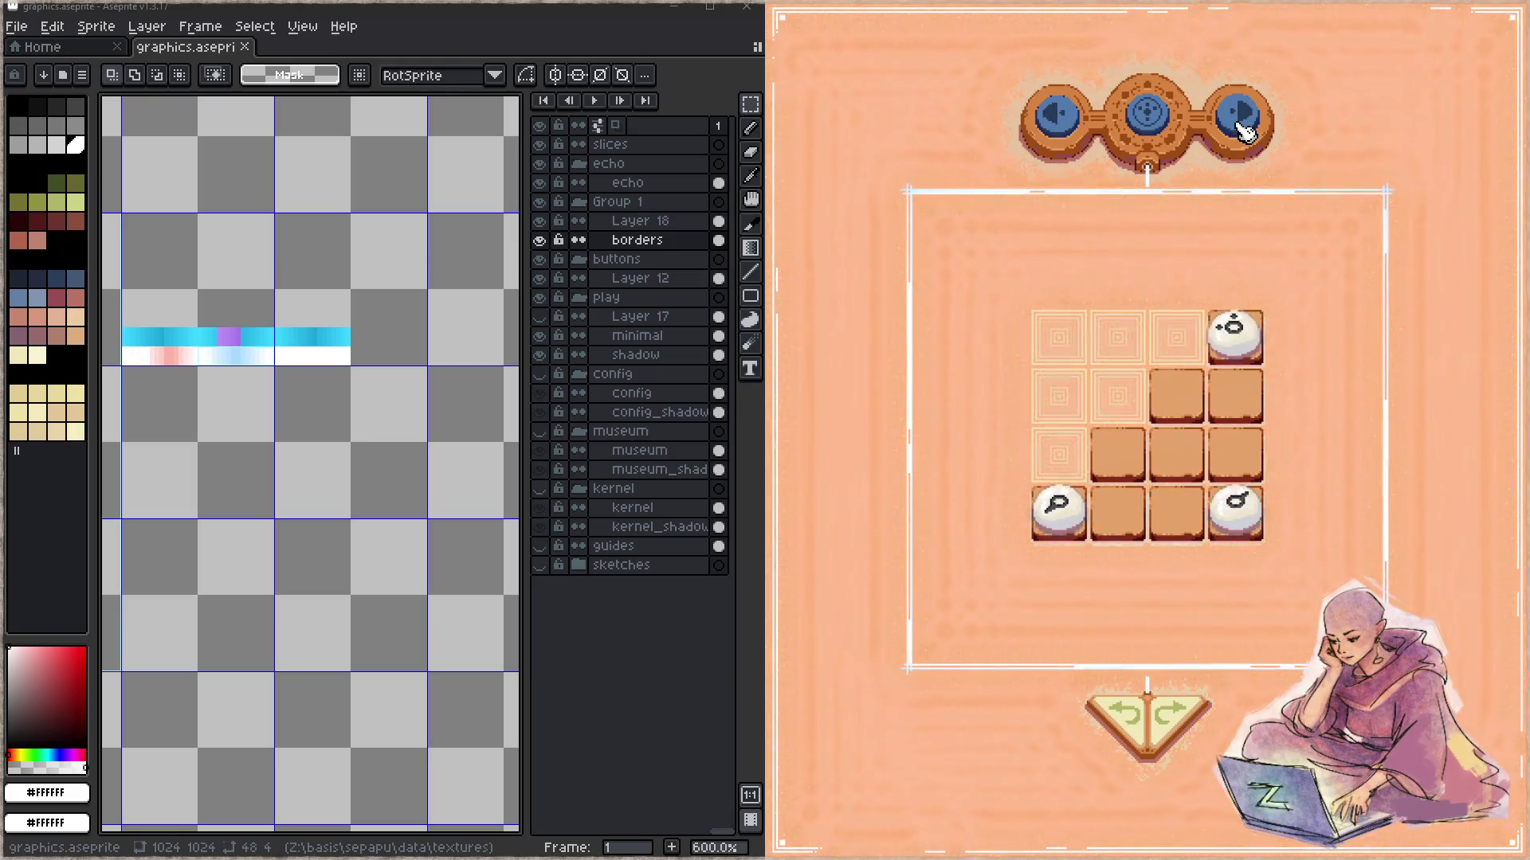
left_click(1244, 133)
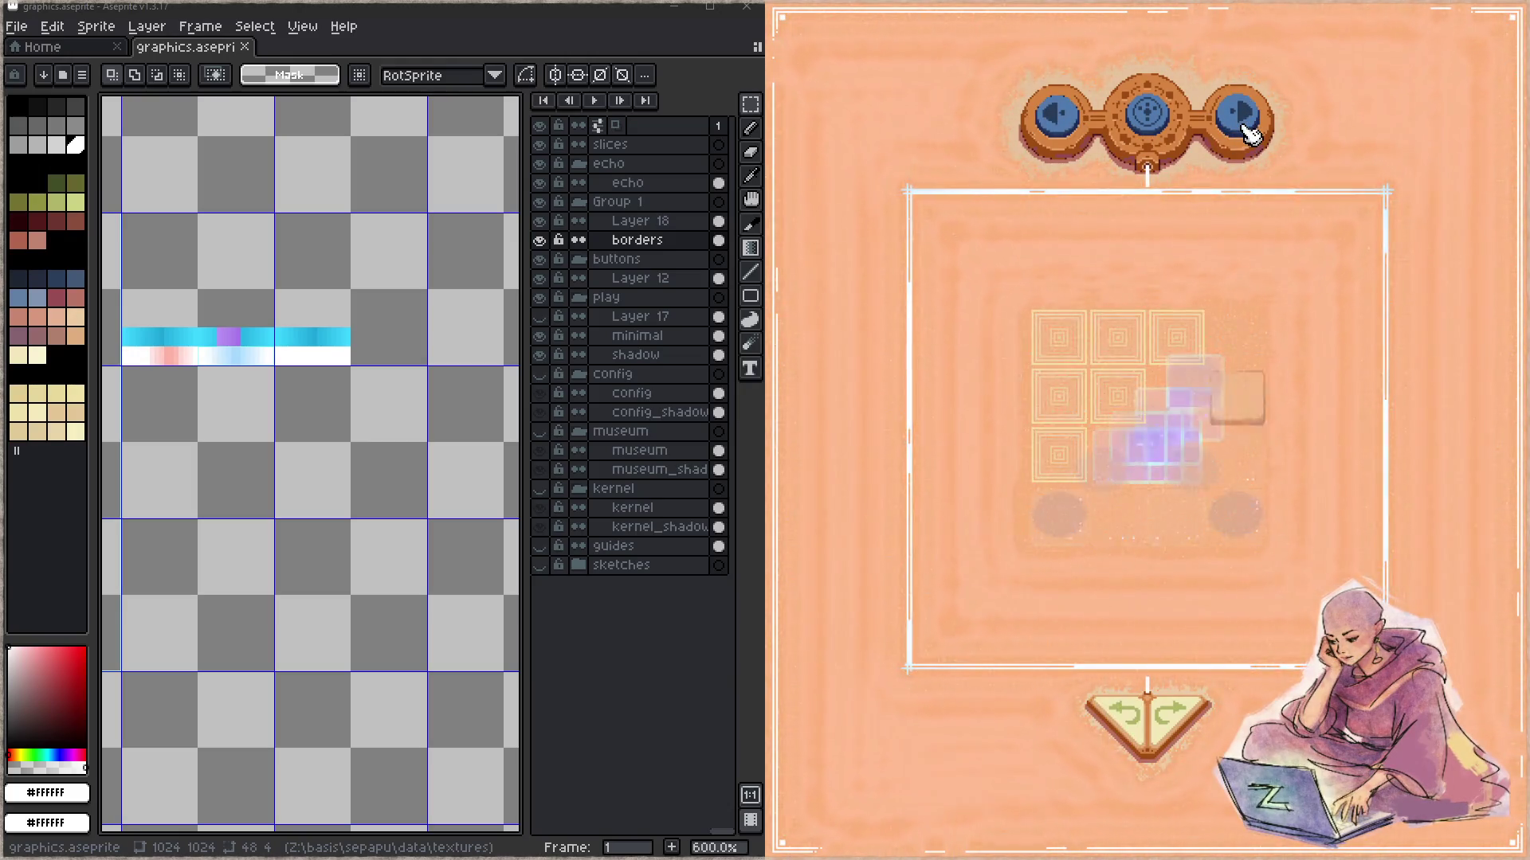
left_click(1058, 118)
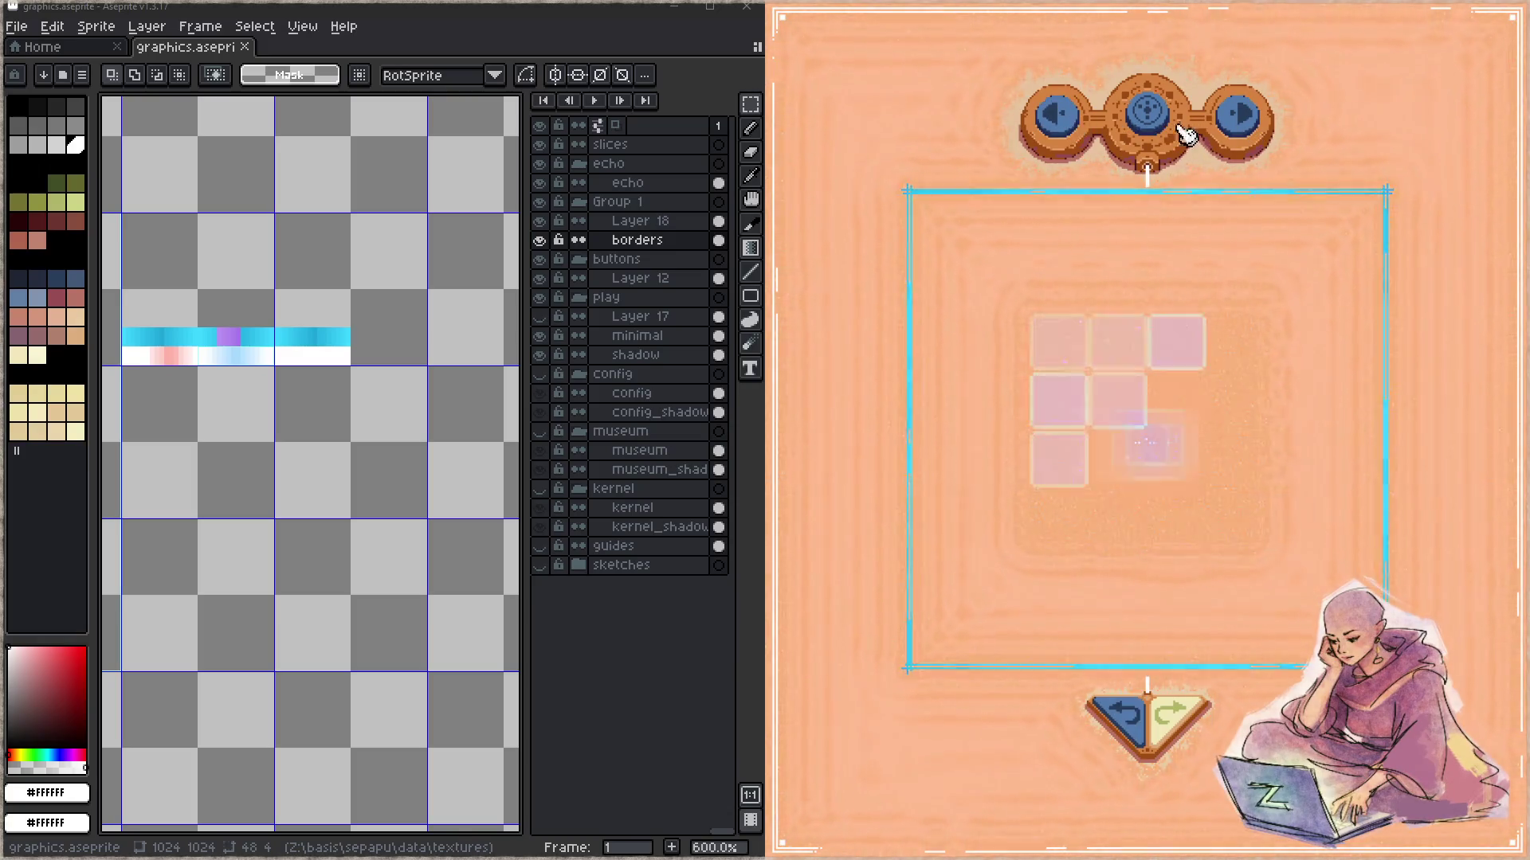
left_click(1226, 132)
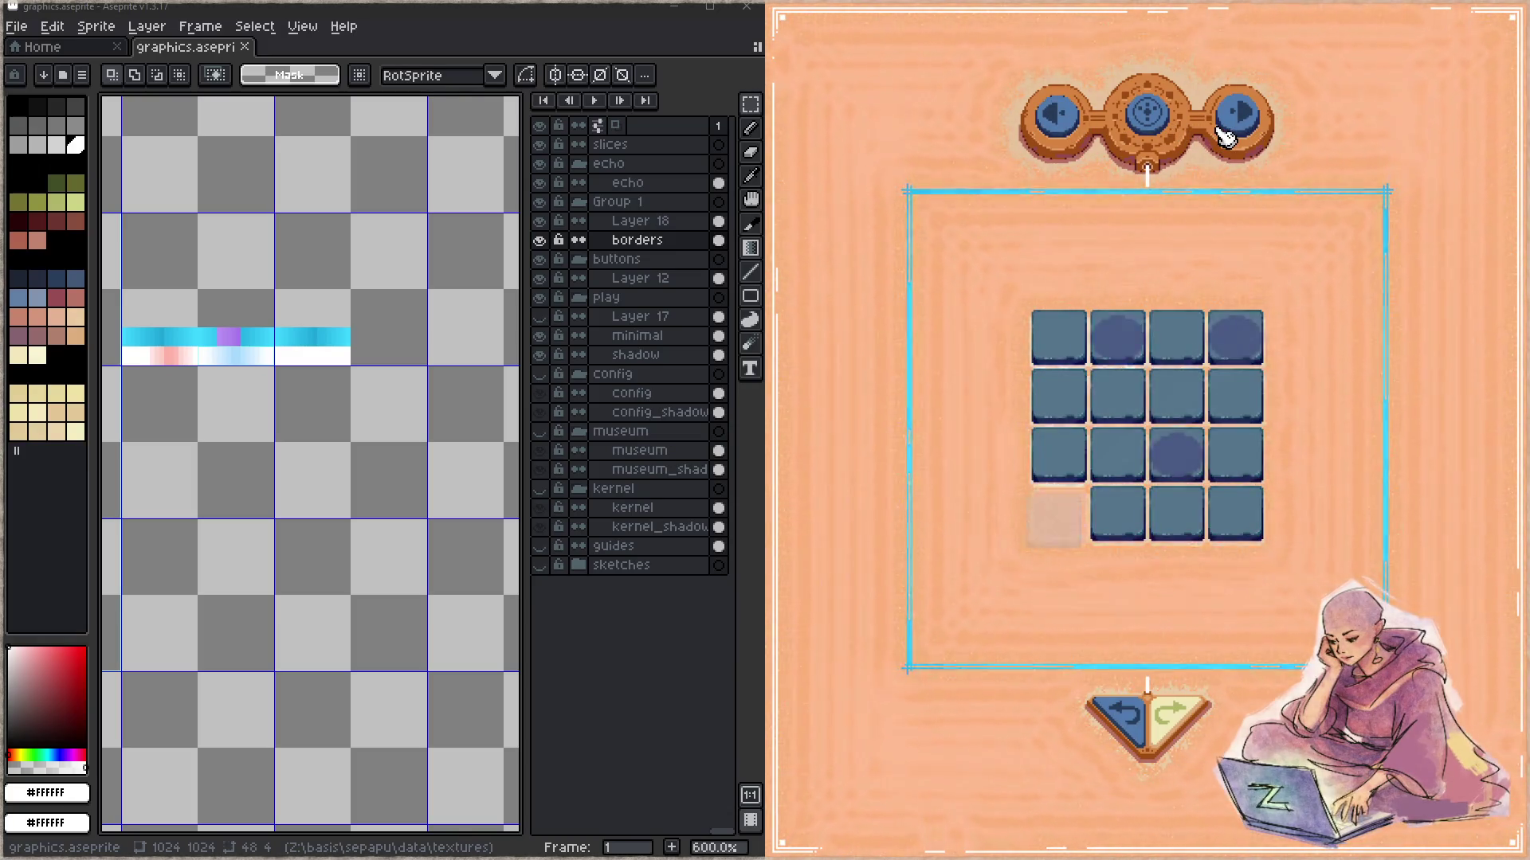
left_click(1225, 132)
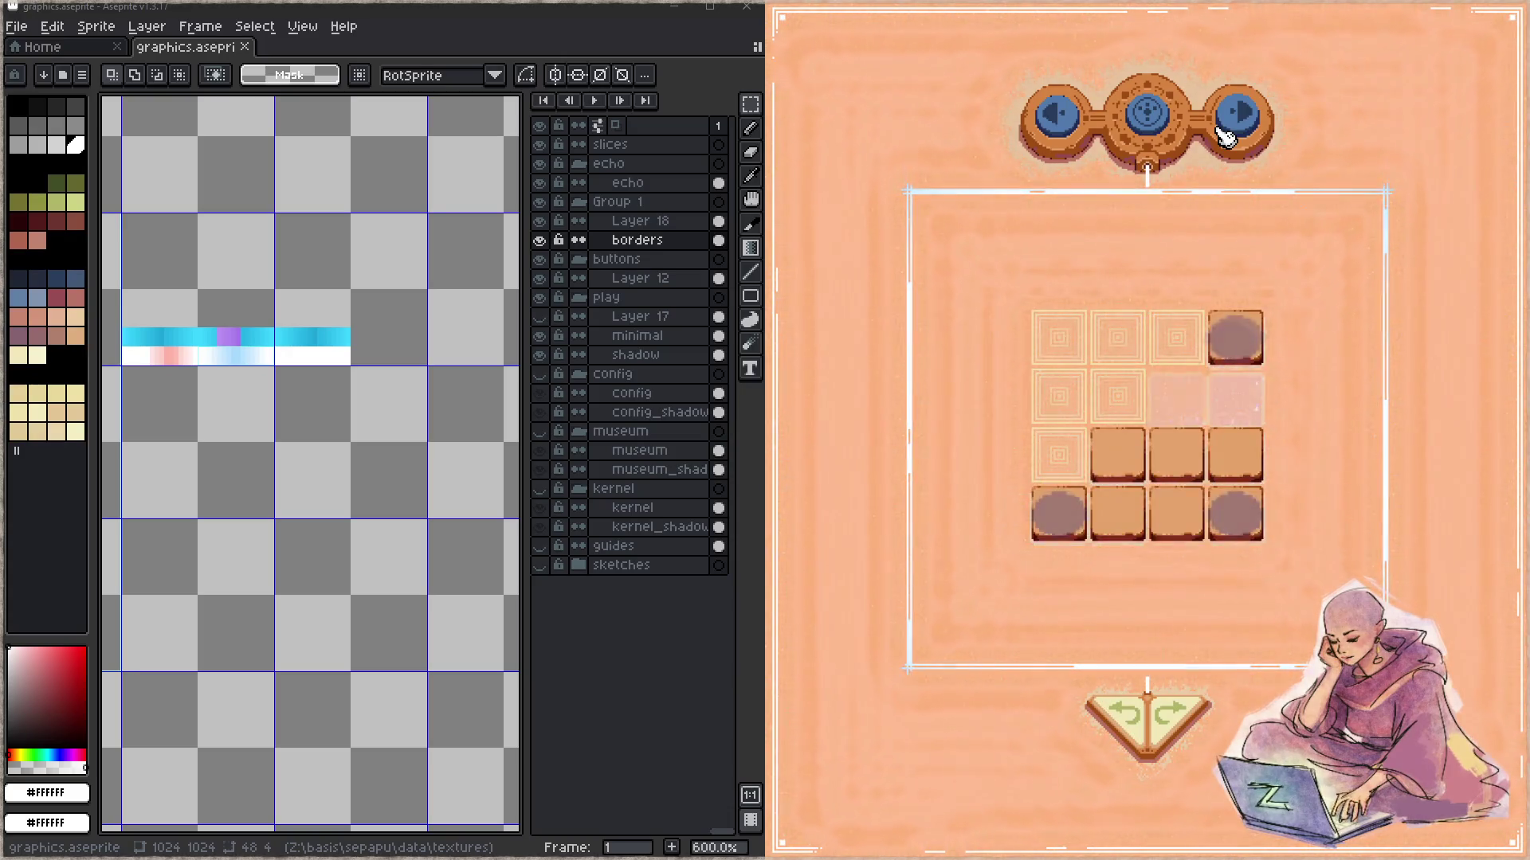
left_click(1064, 118)
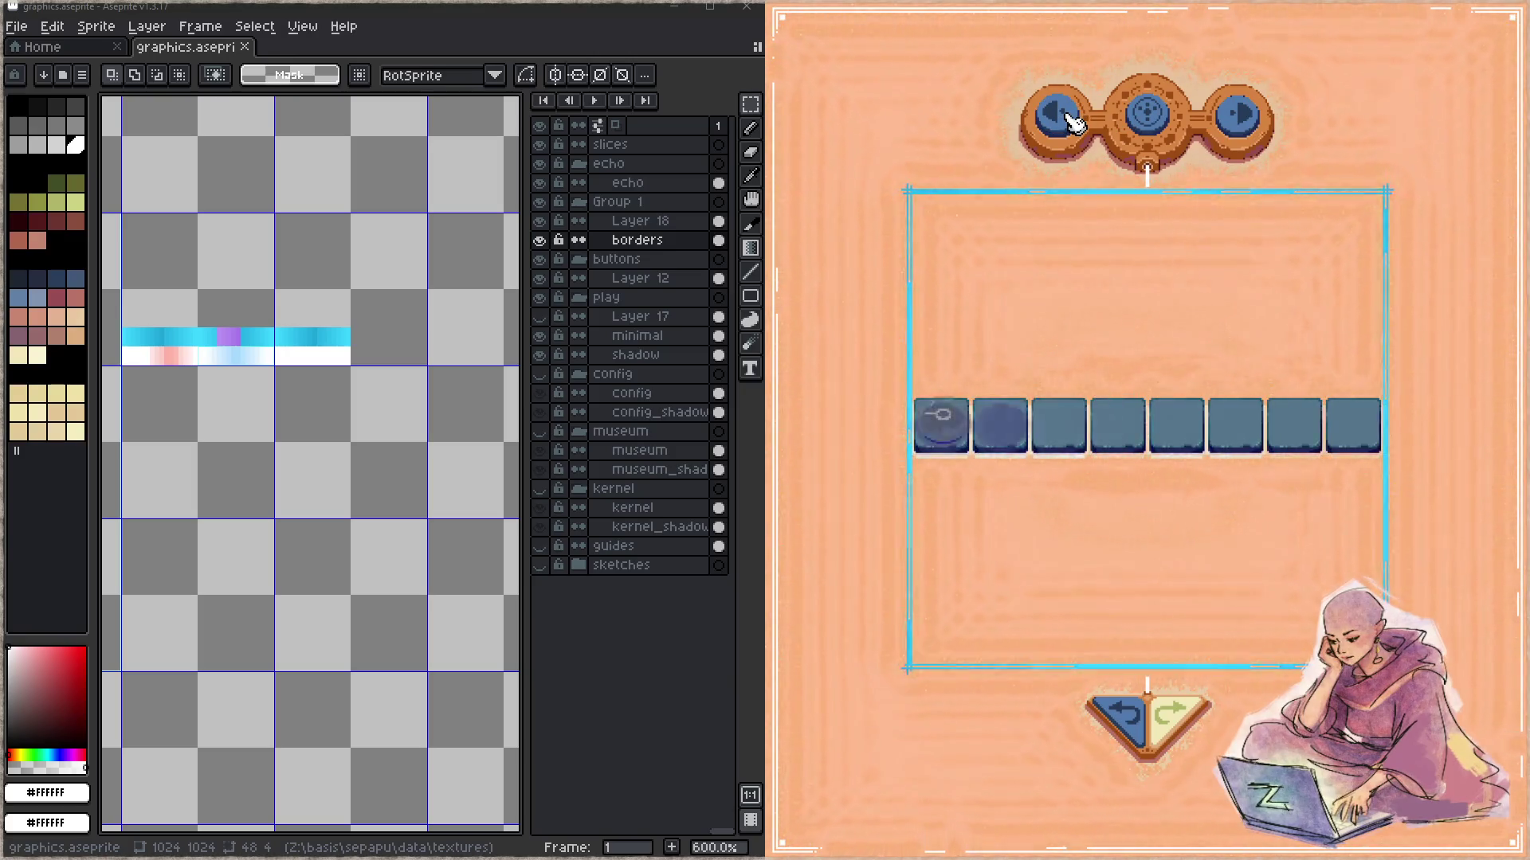
left_click(1257, 129)
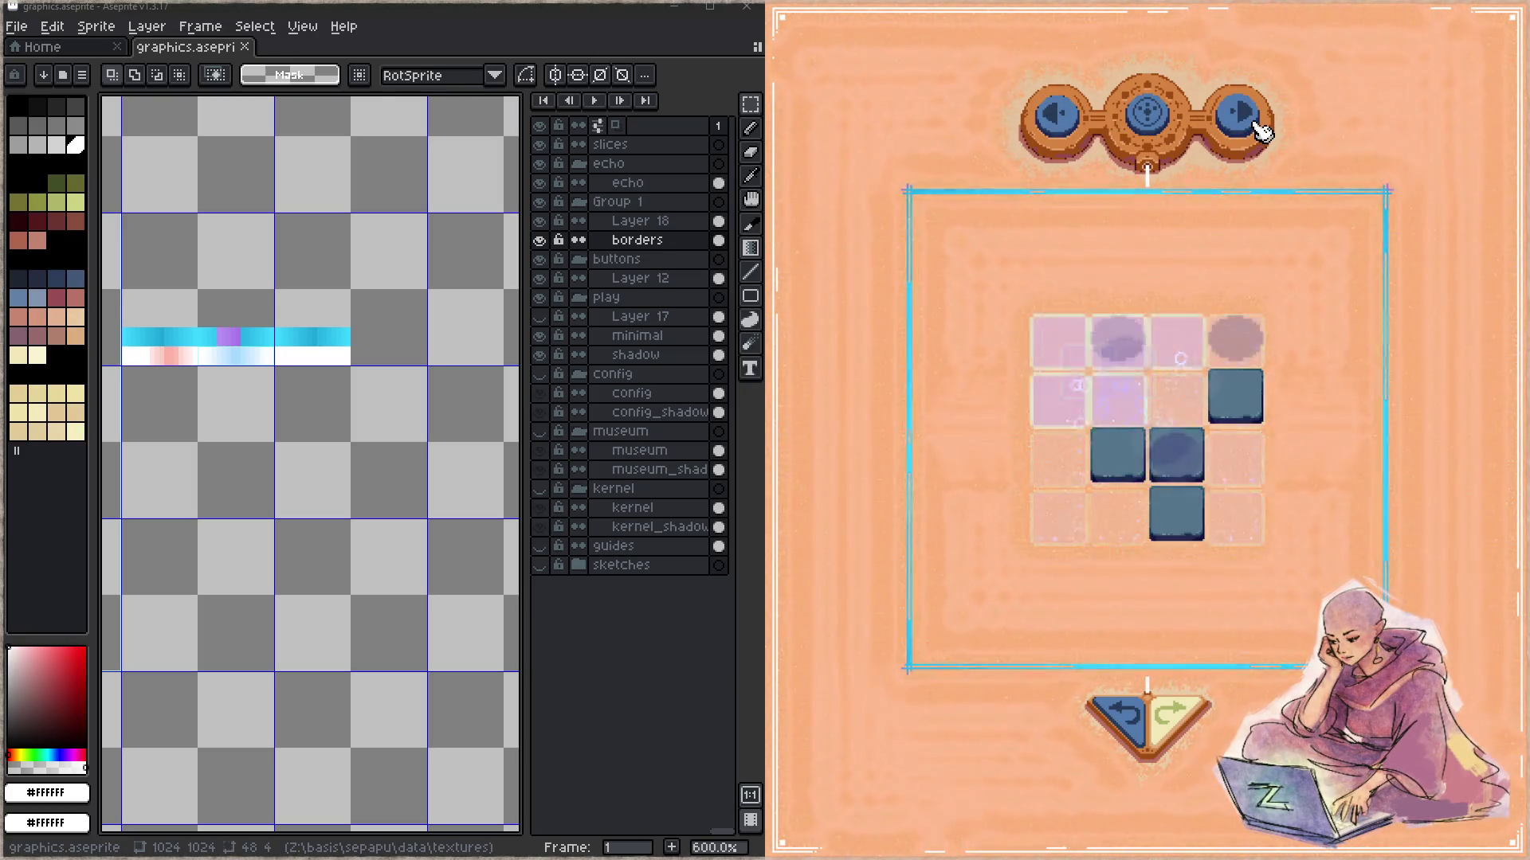
left_click(1257, 127)
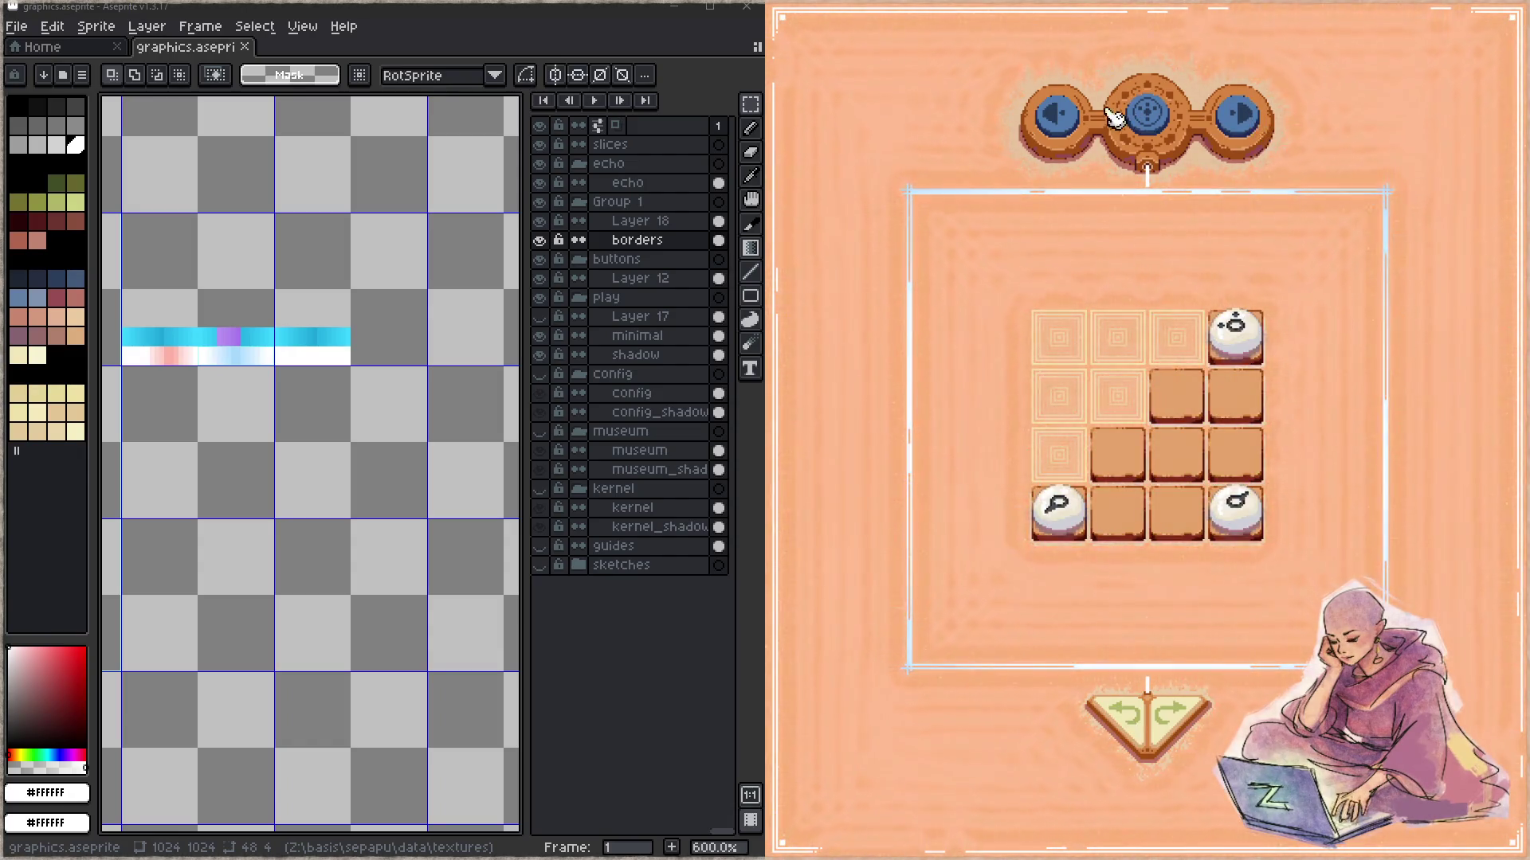
left_click(1058, 116)
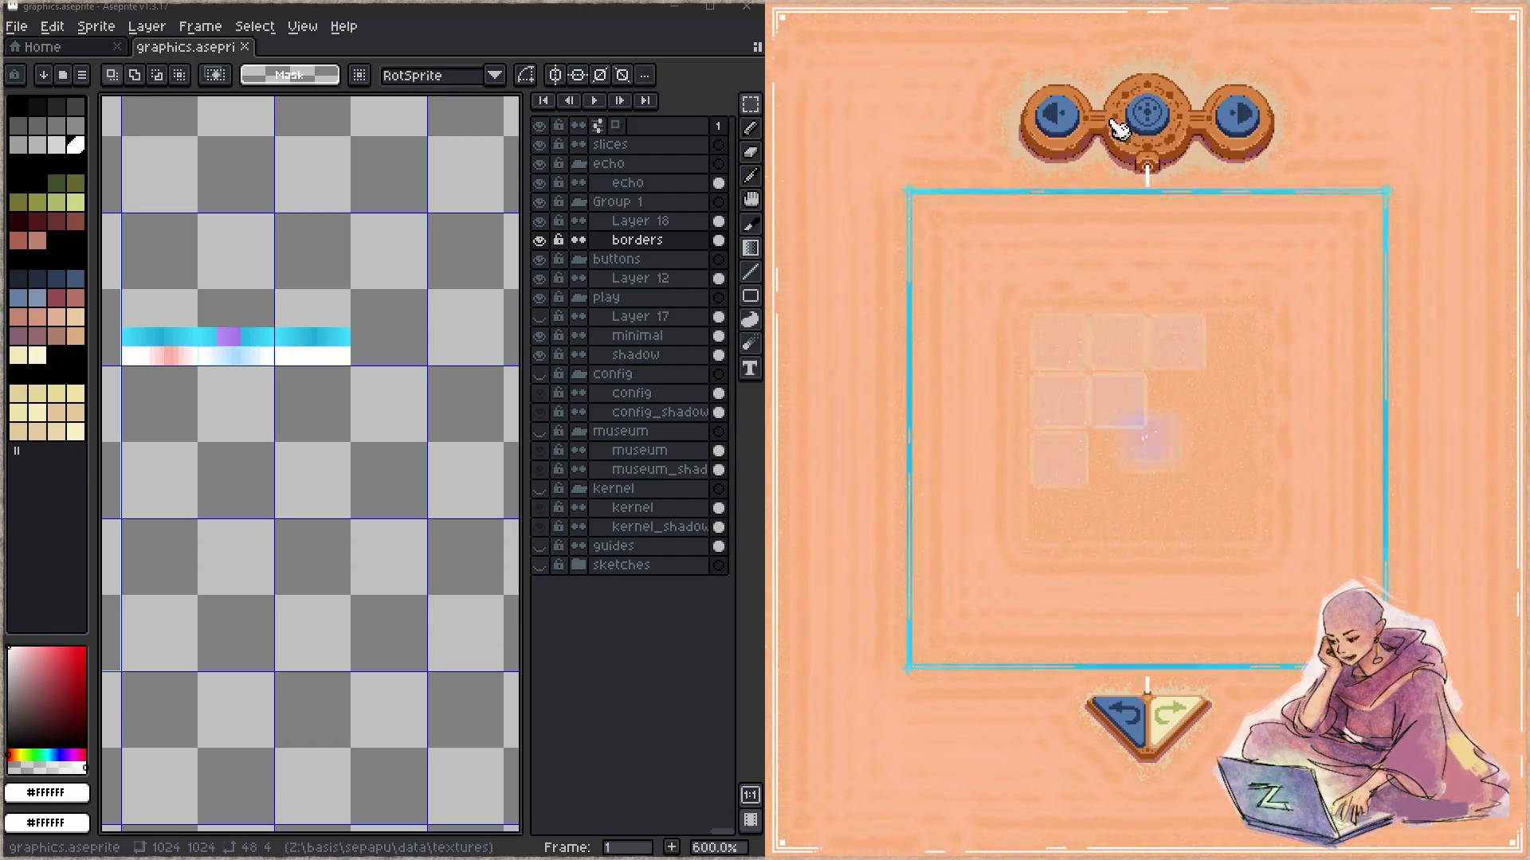
left_click(1235, 128)
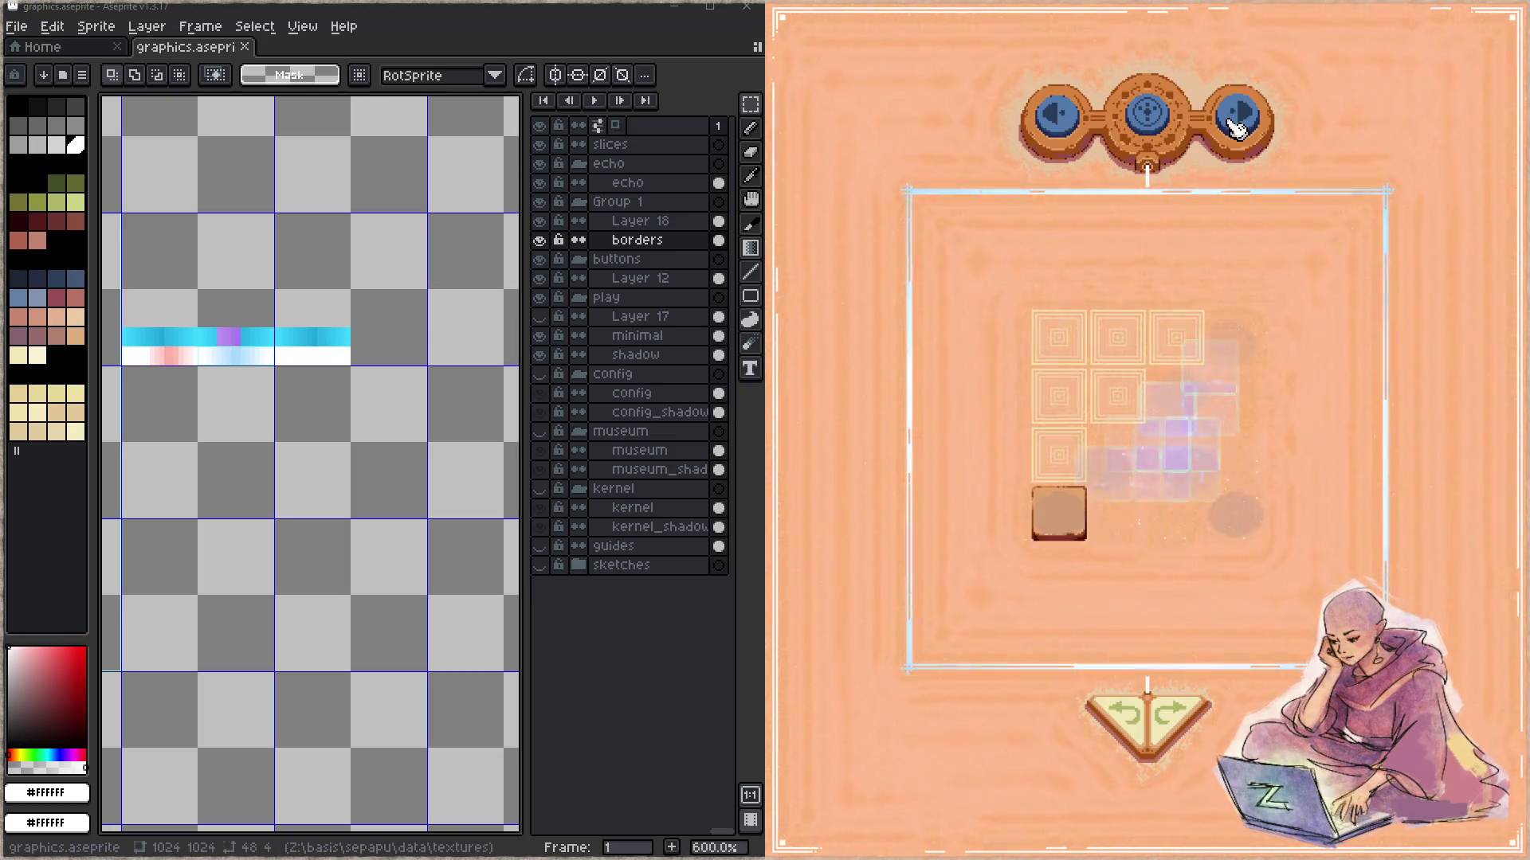
left_click(1059, 116)
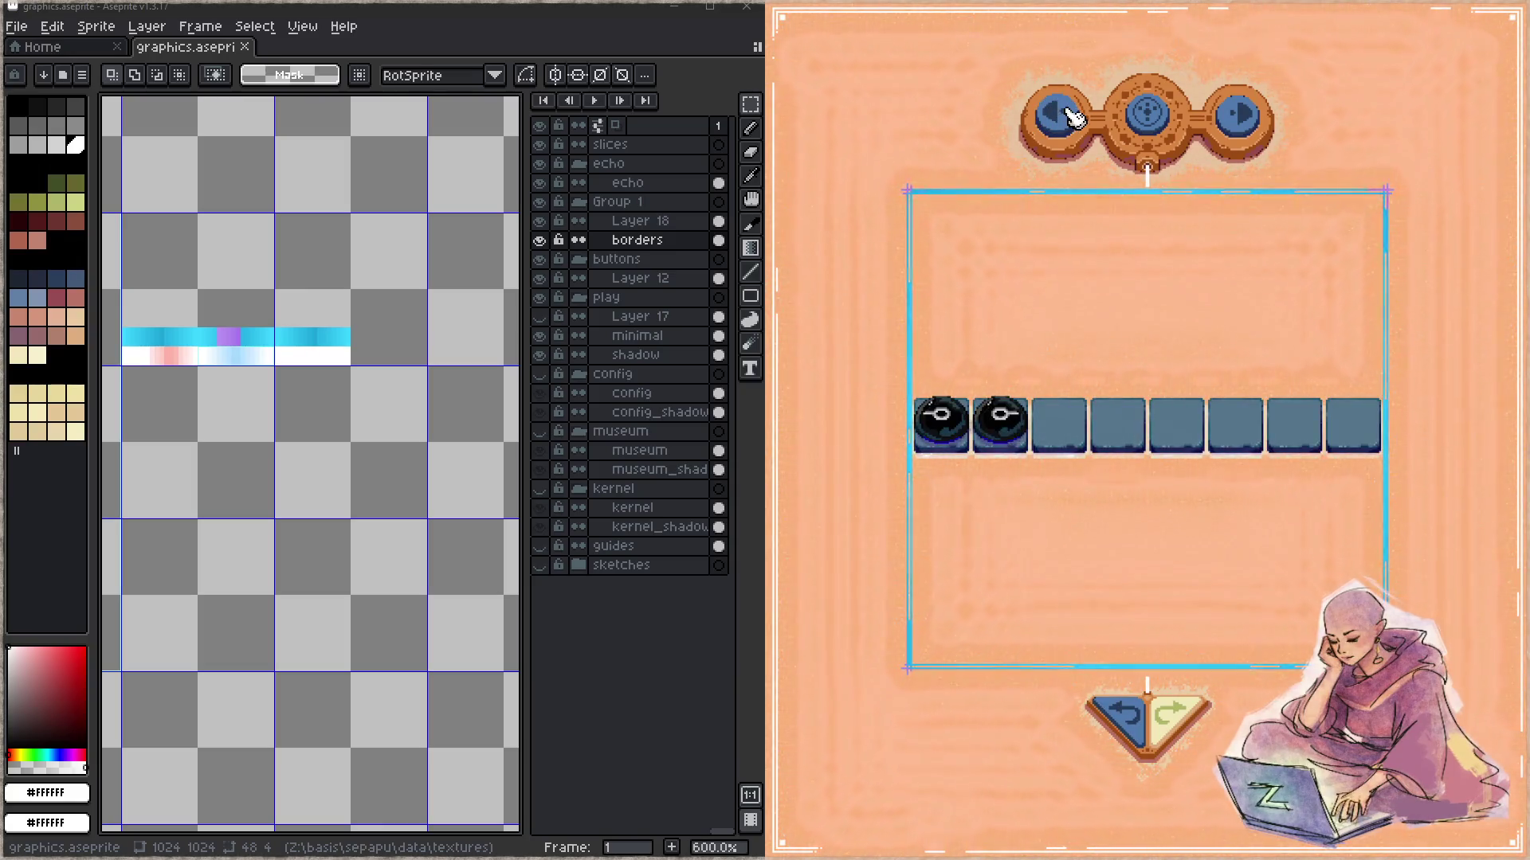
left_click(1236, 120)
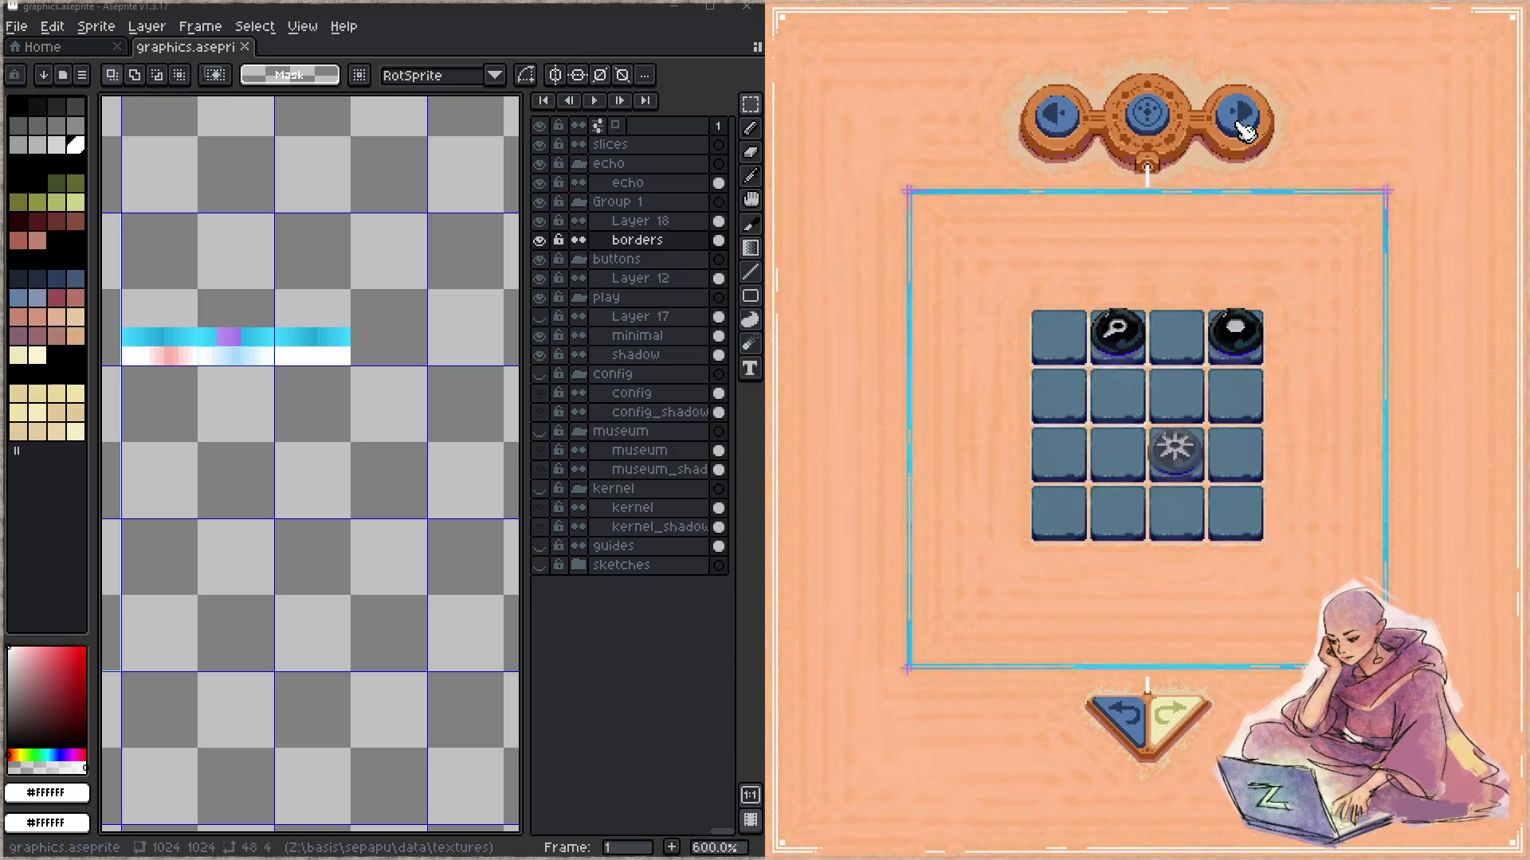
left_click(1044, 119)
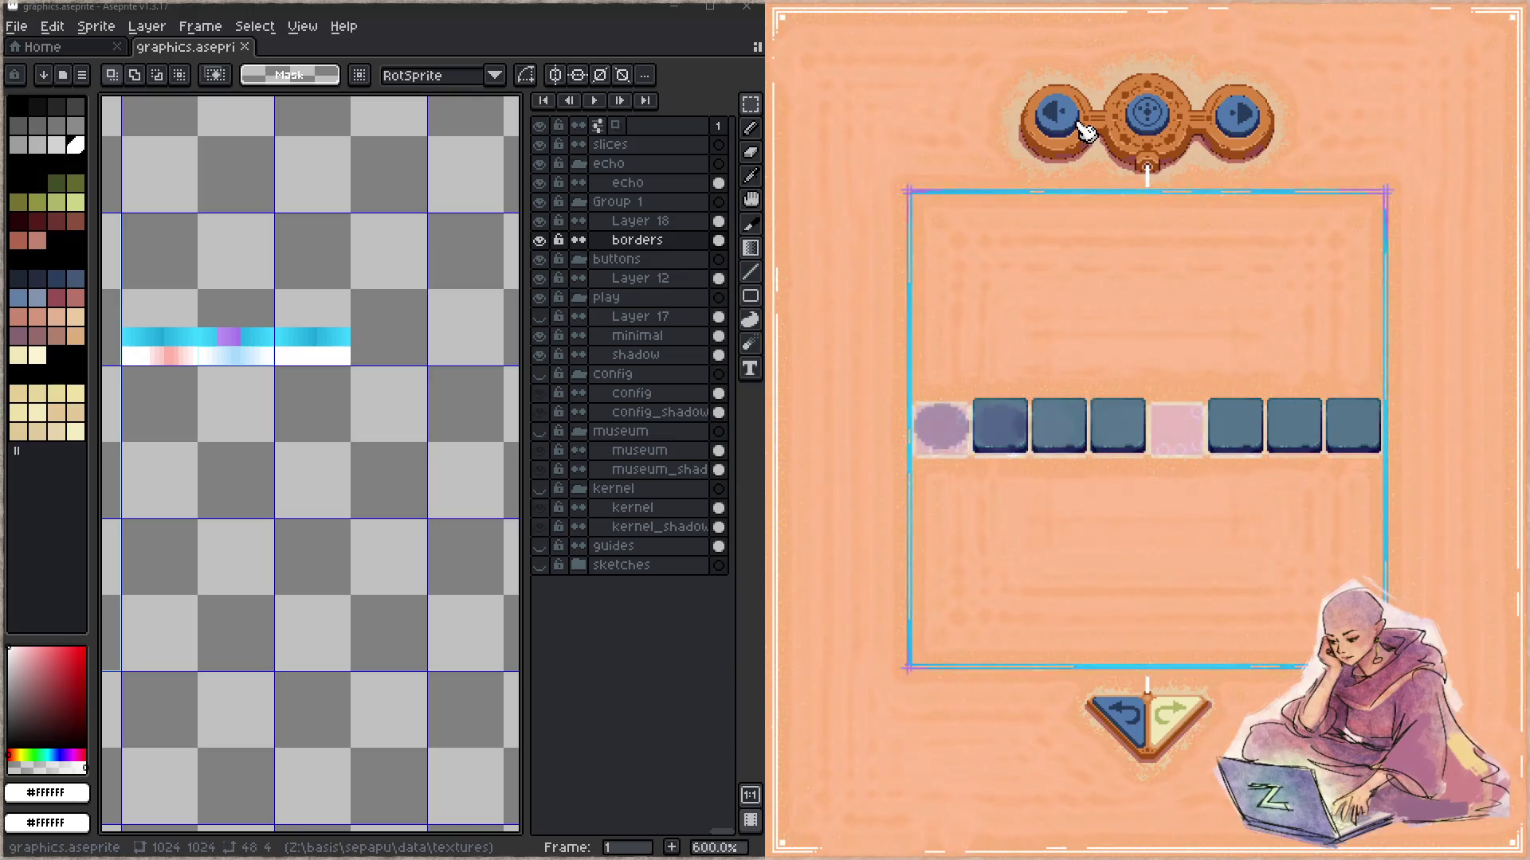
left_click(1240, 119)
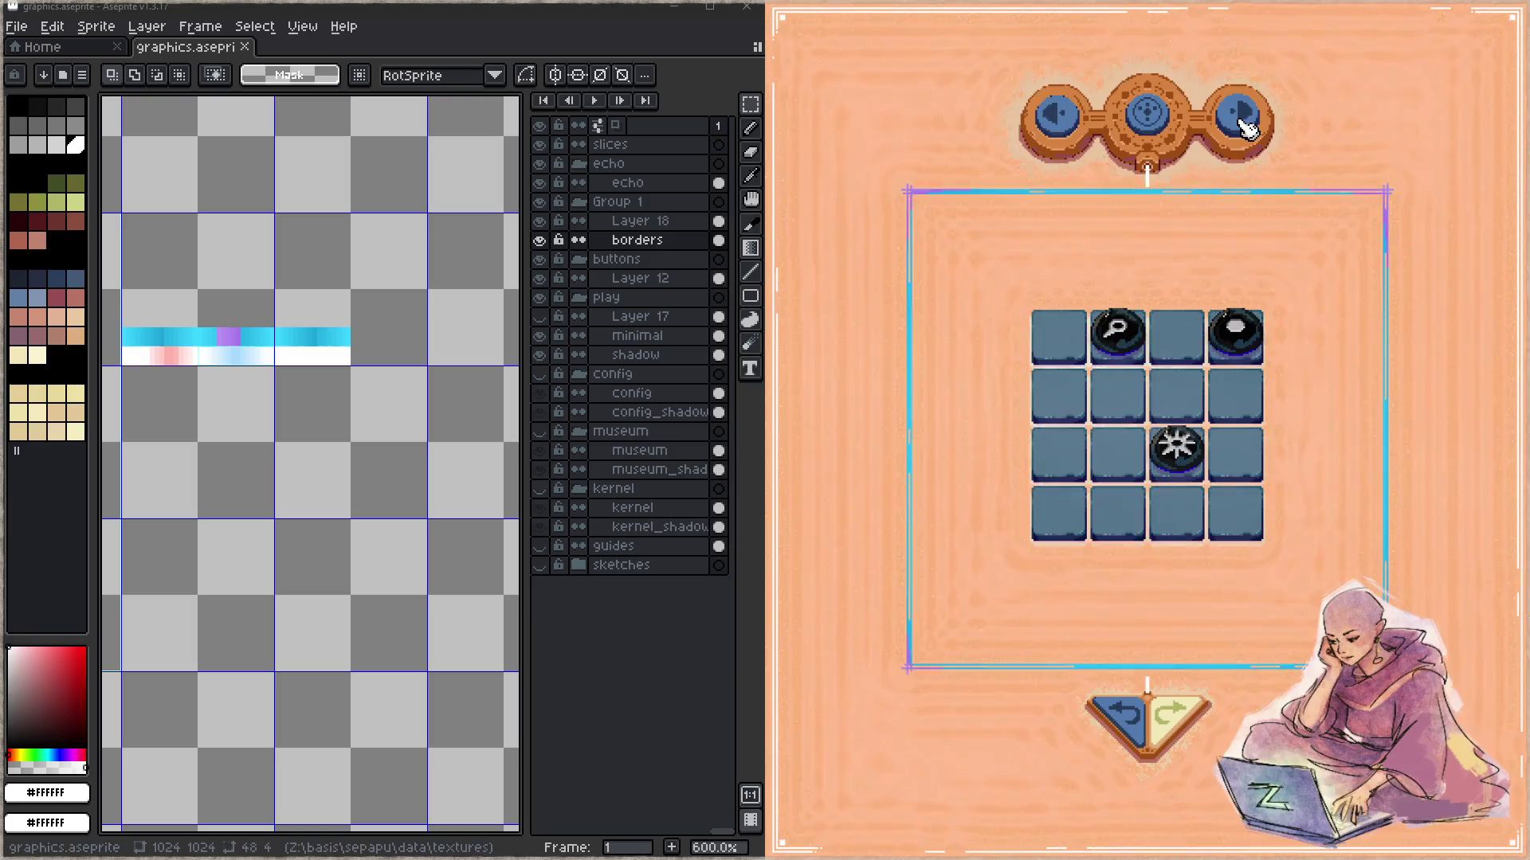
left_click(1240, 119)
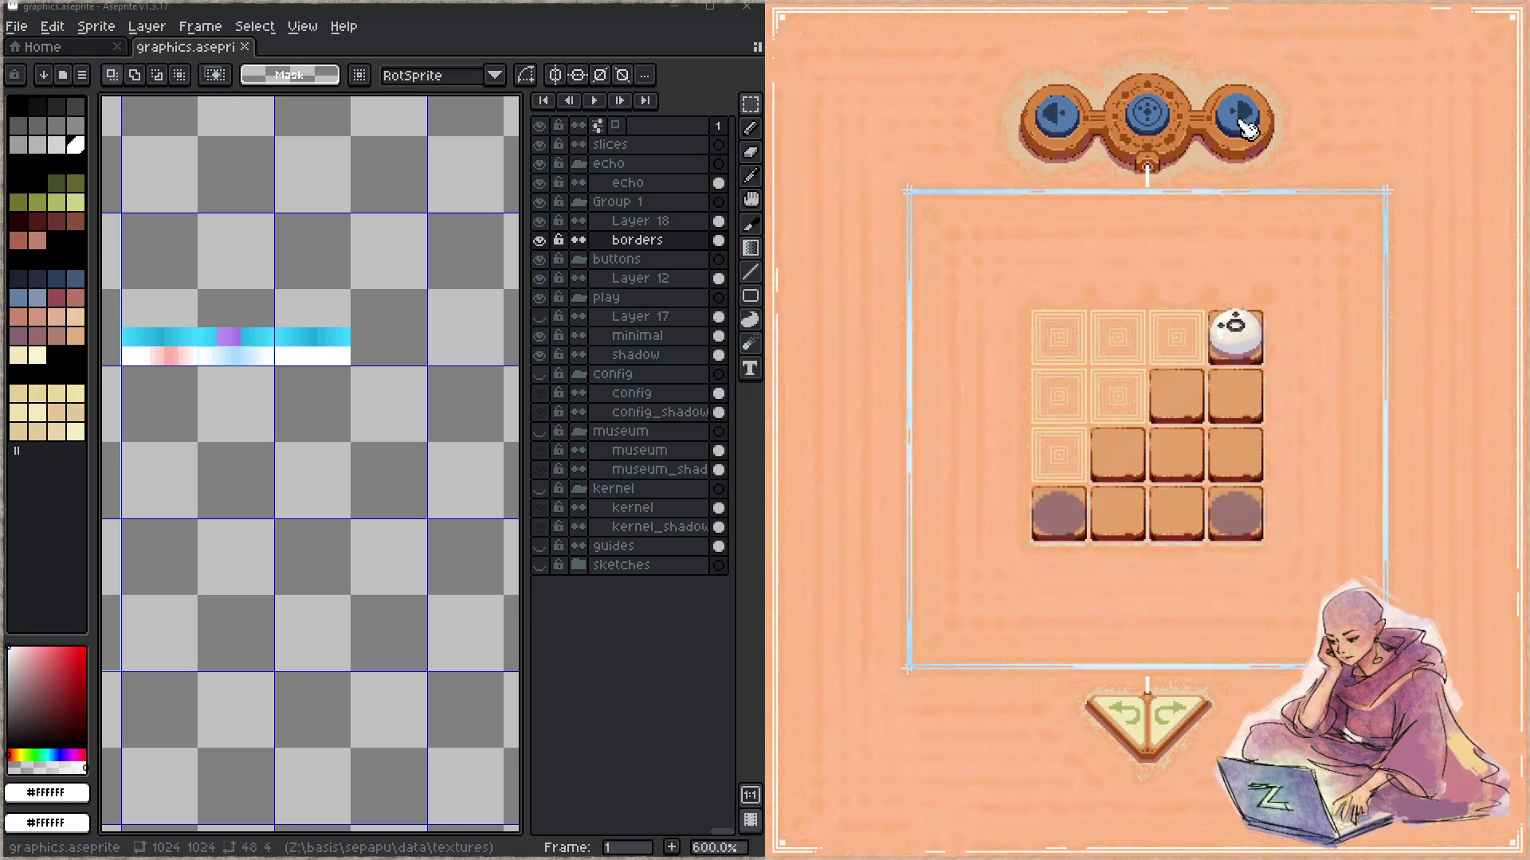
left_click(1245, 125)
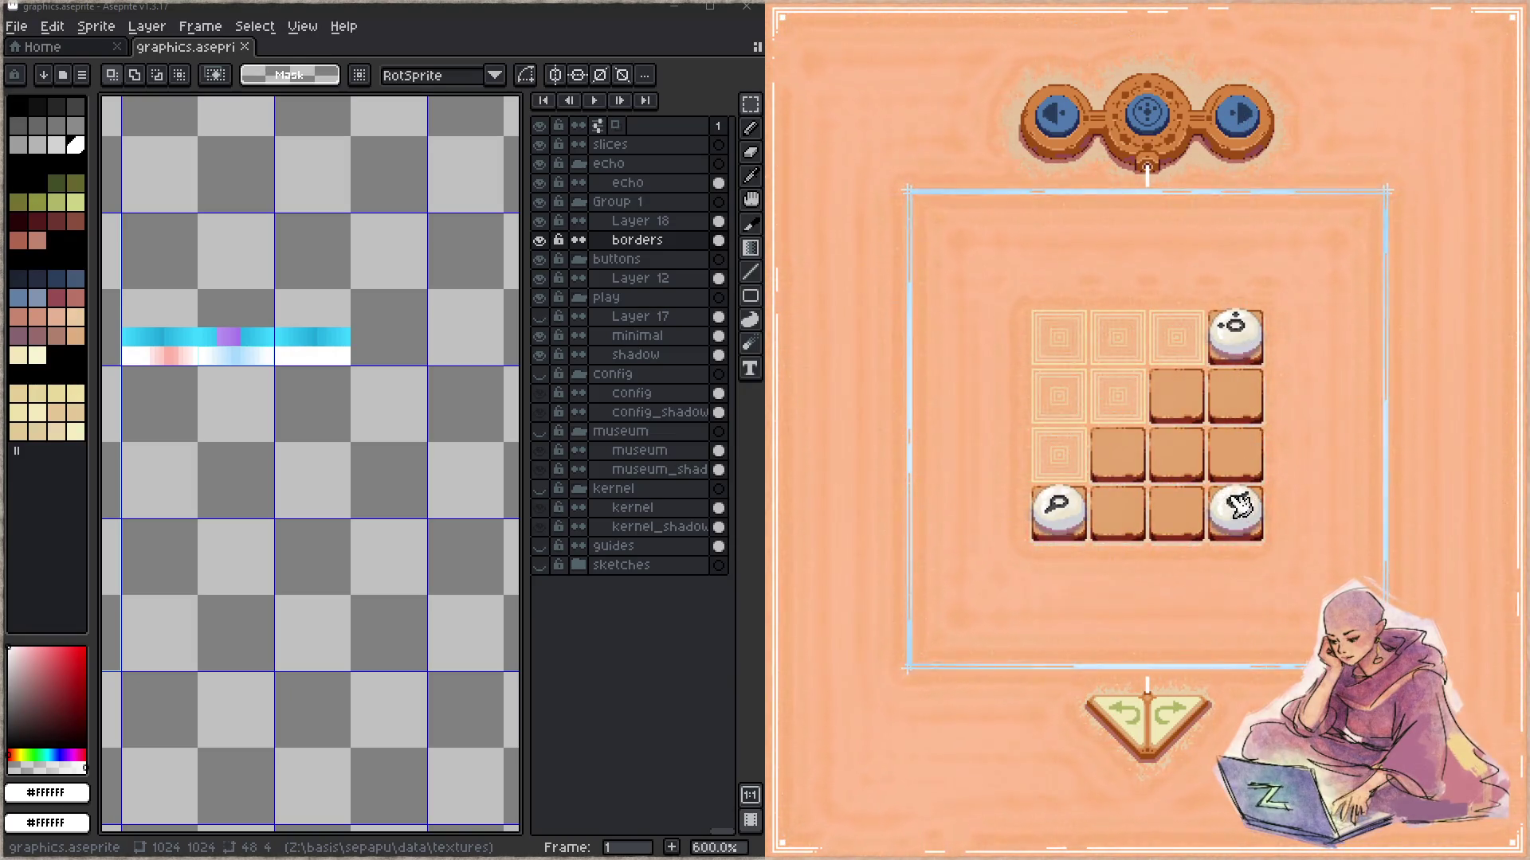
- Move three pieces on the L-shaped level, placing the white piece in the top-right cell
left_click_drag(1150, 492, 1120, 510)
left_click_drag(1235, 506, 1236, 478)
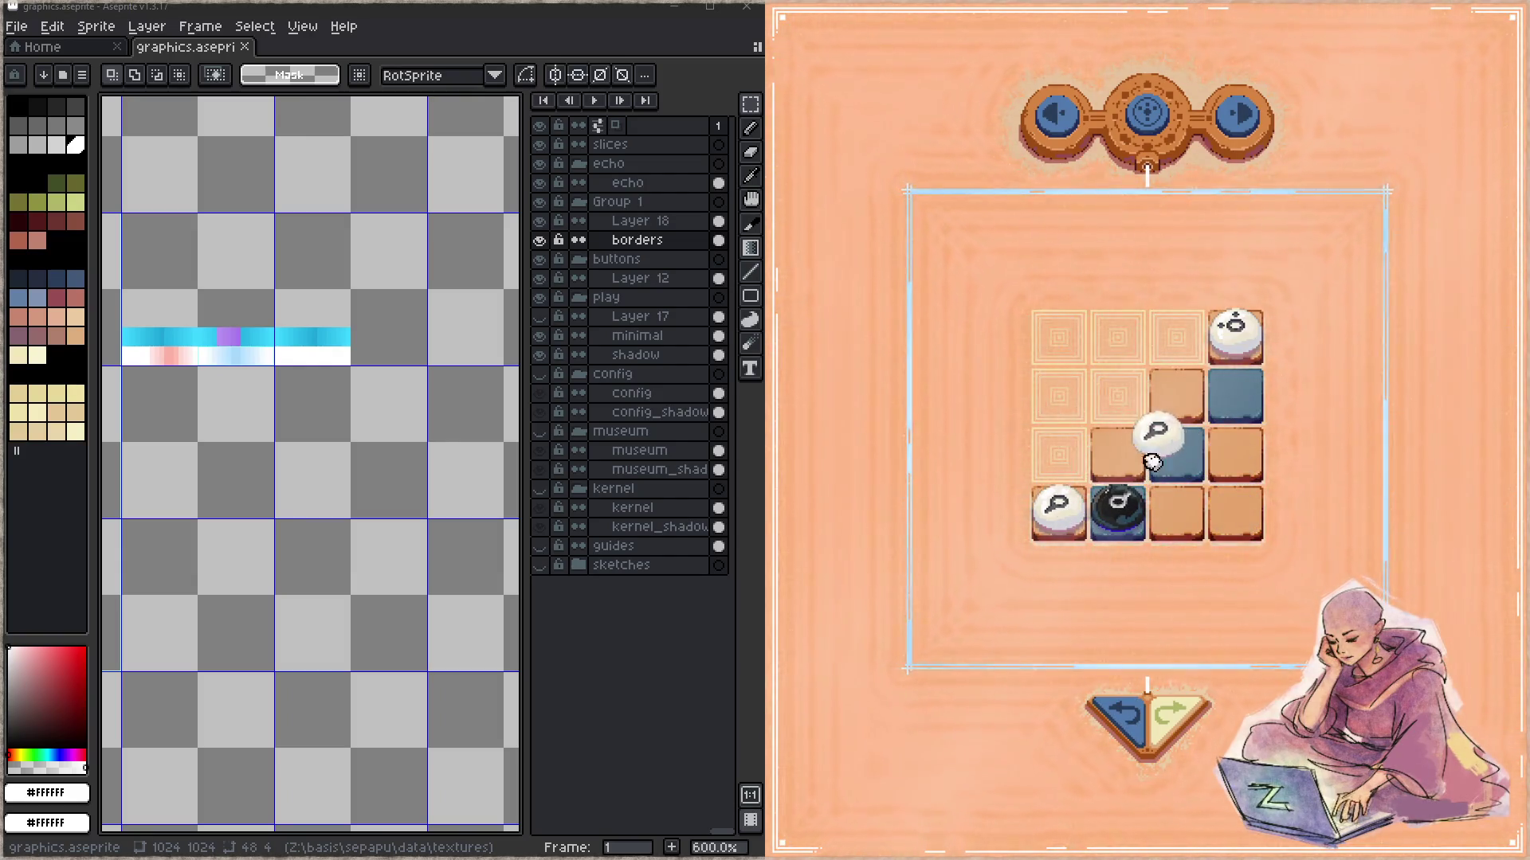
left_click_drag(1255, 354, 1249, 352)
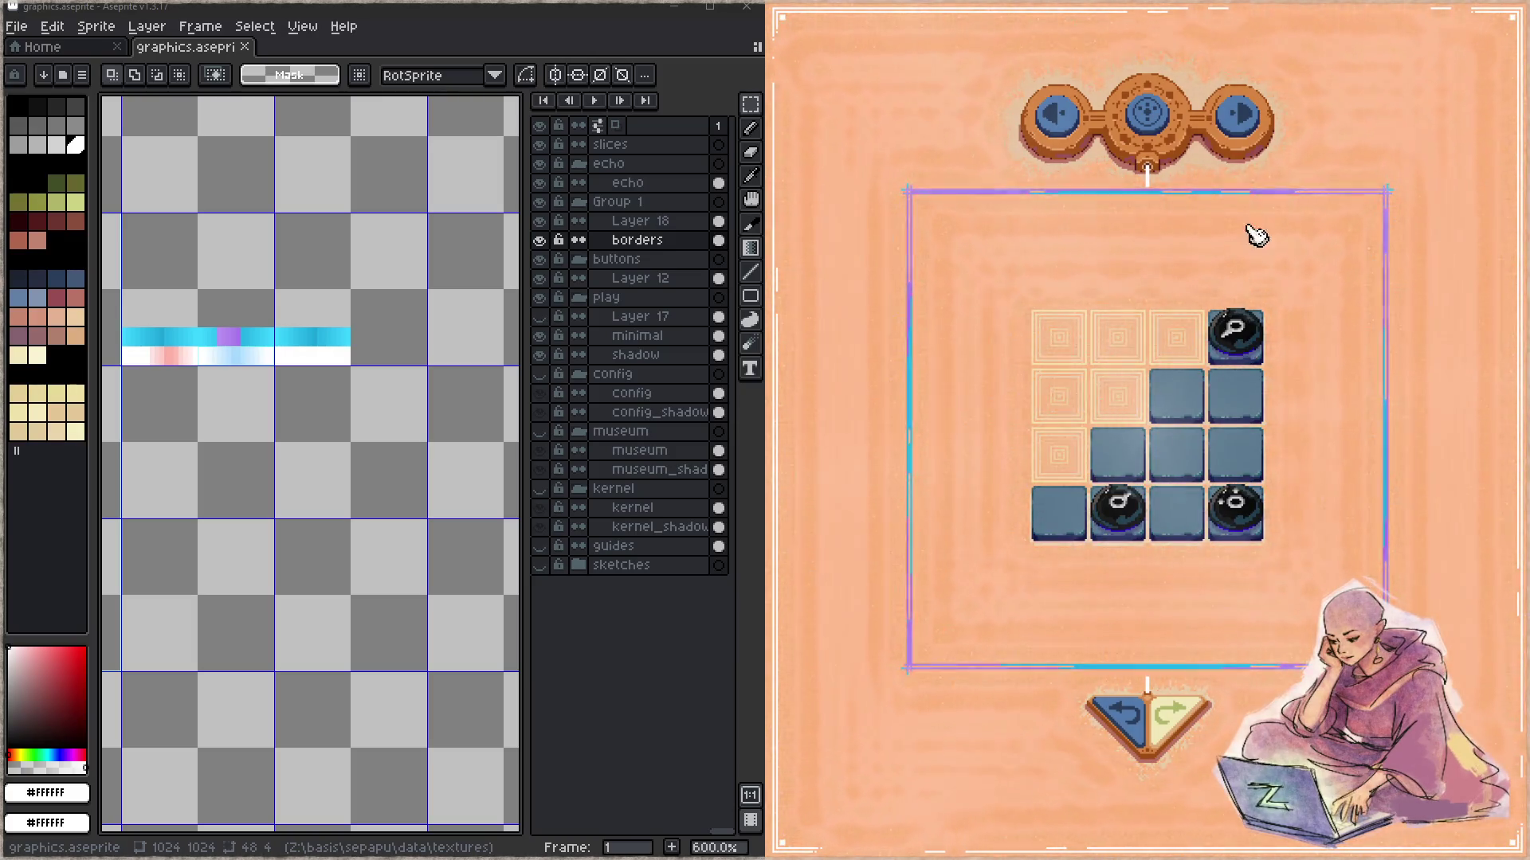
- On the next two levels, shift all three pieces up a row, then move a white piece to the bottom row
left_click(1252, 140)
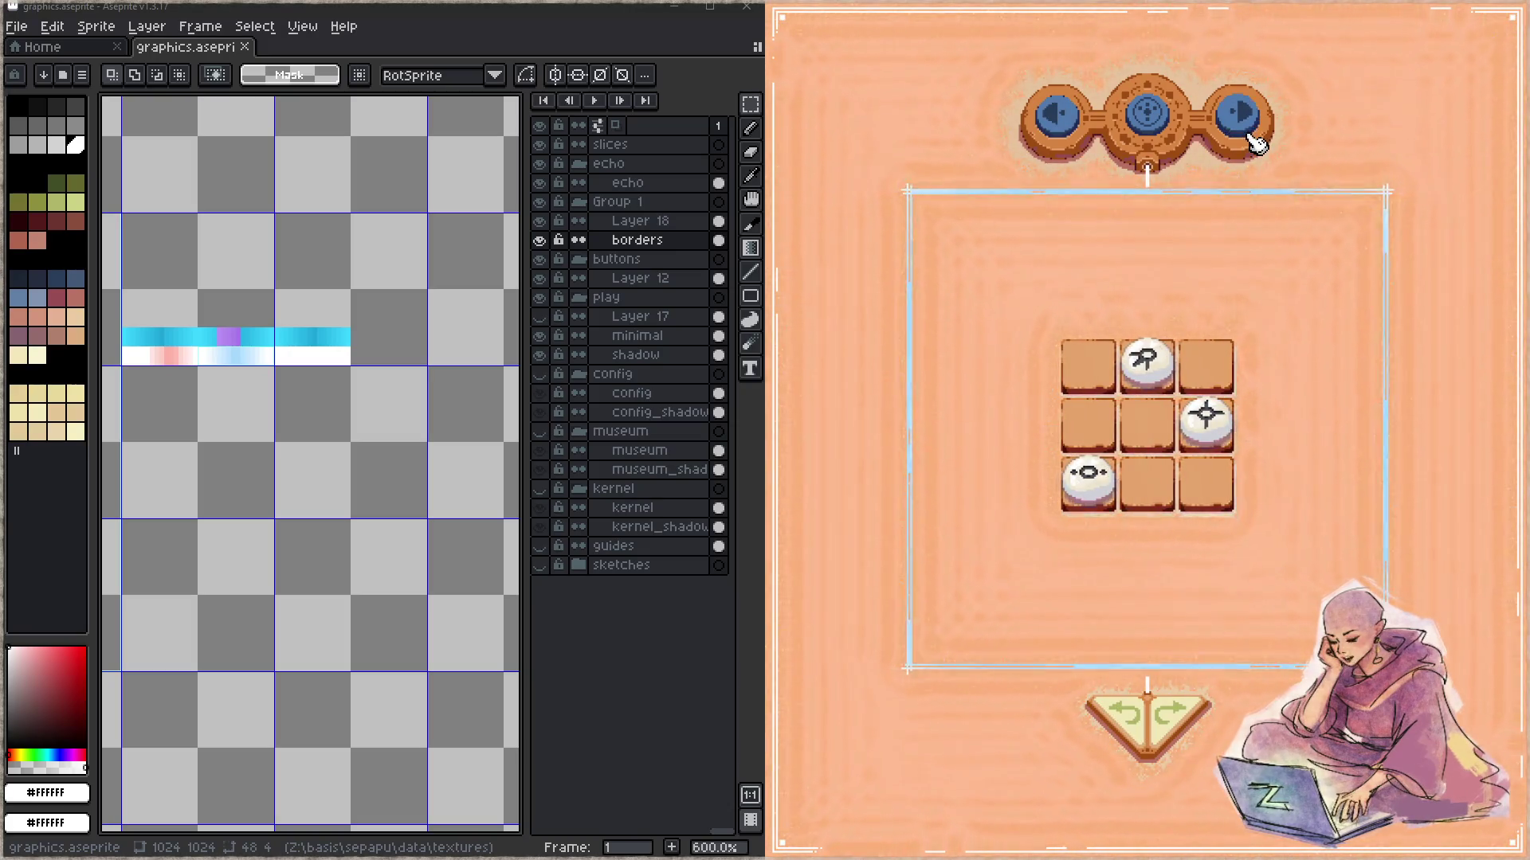
left_click_drag(1104, 480, 1098, 422)
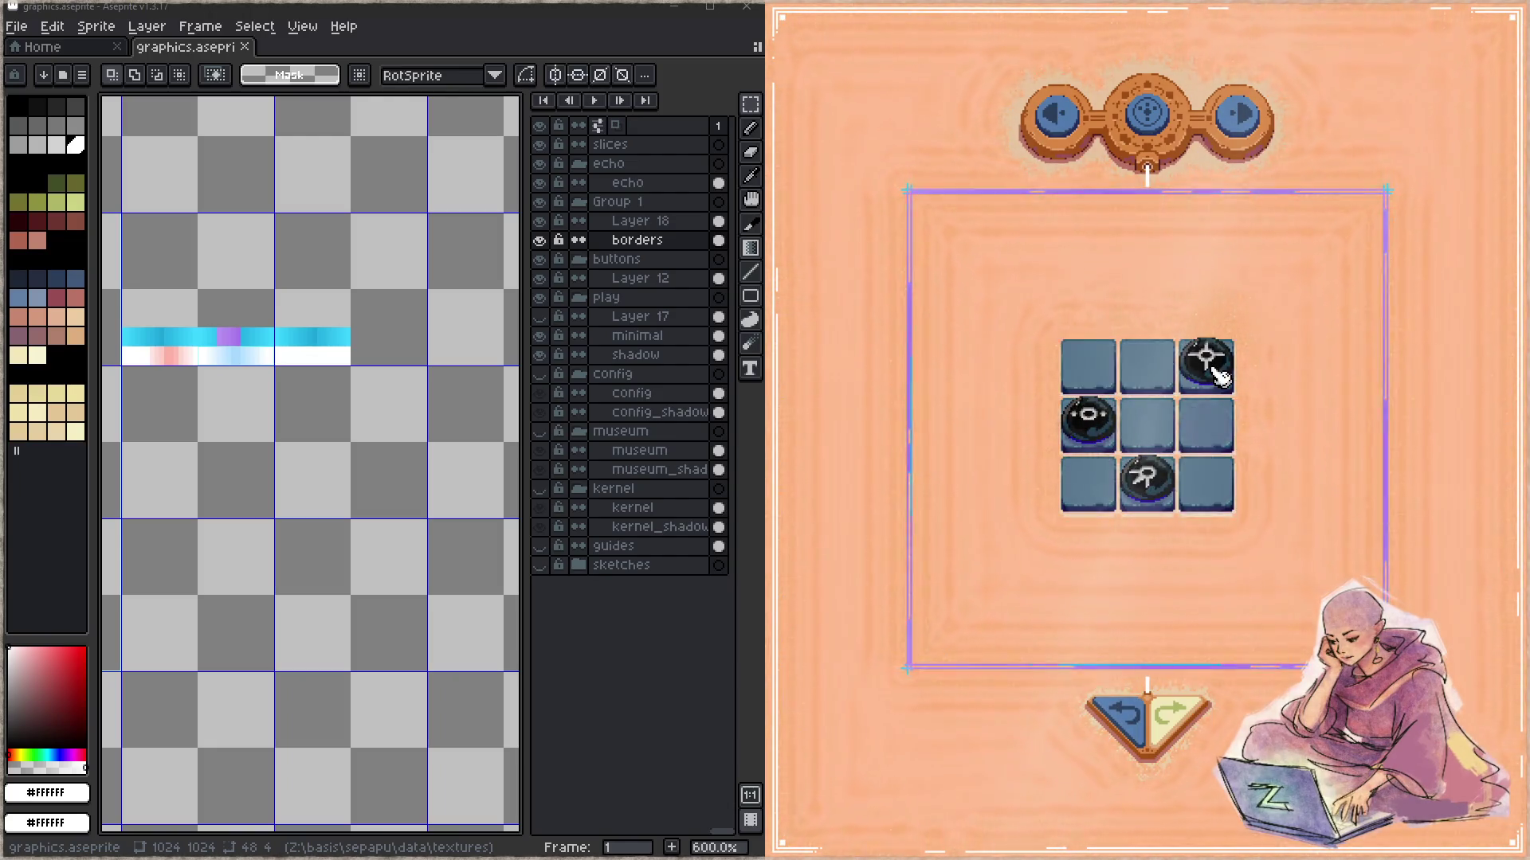
left_click(1245, 150)
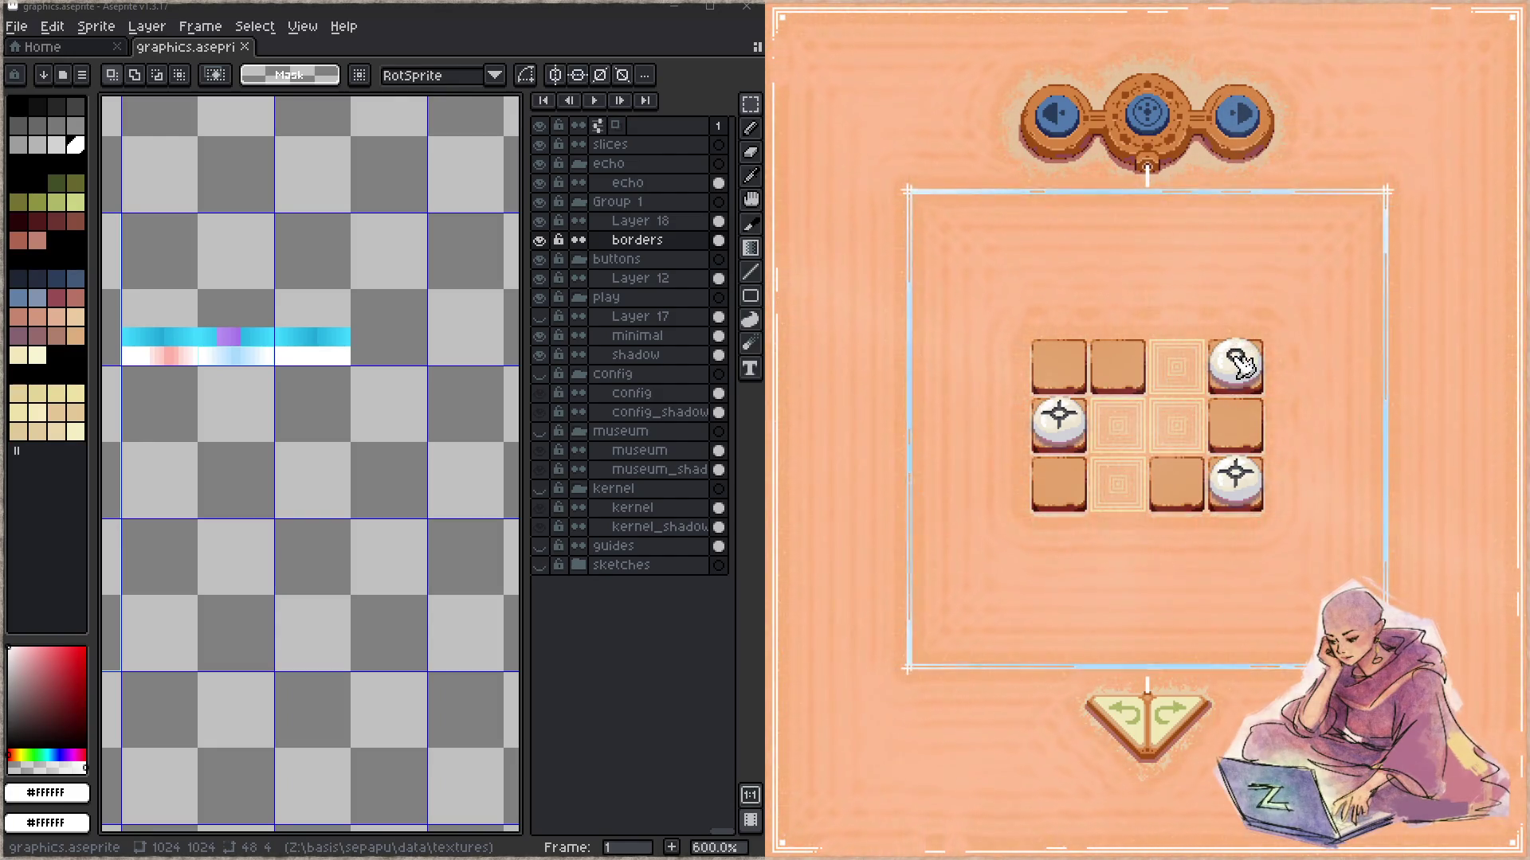
left_click_drag(1208, 444, 1179, 494)
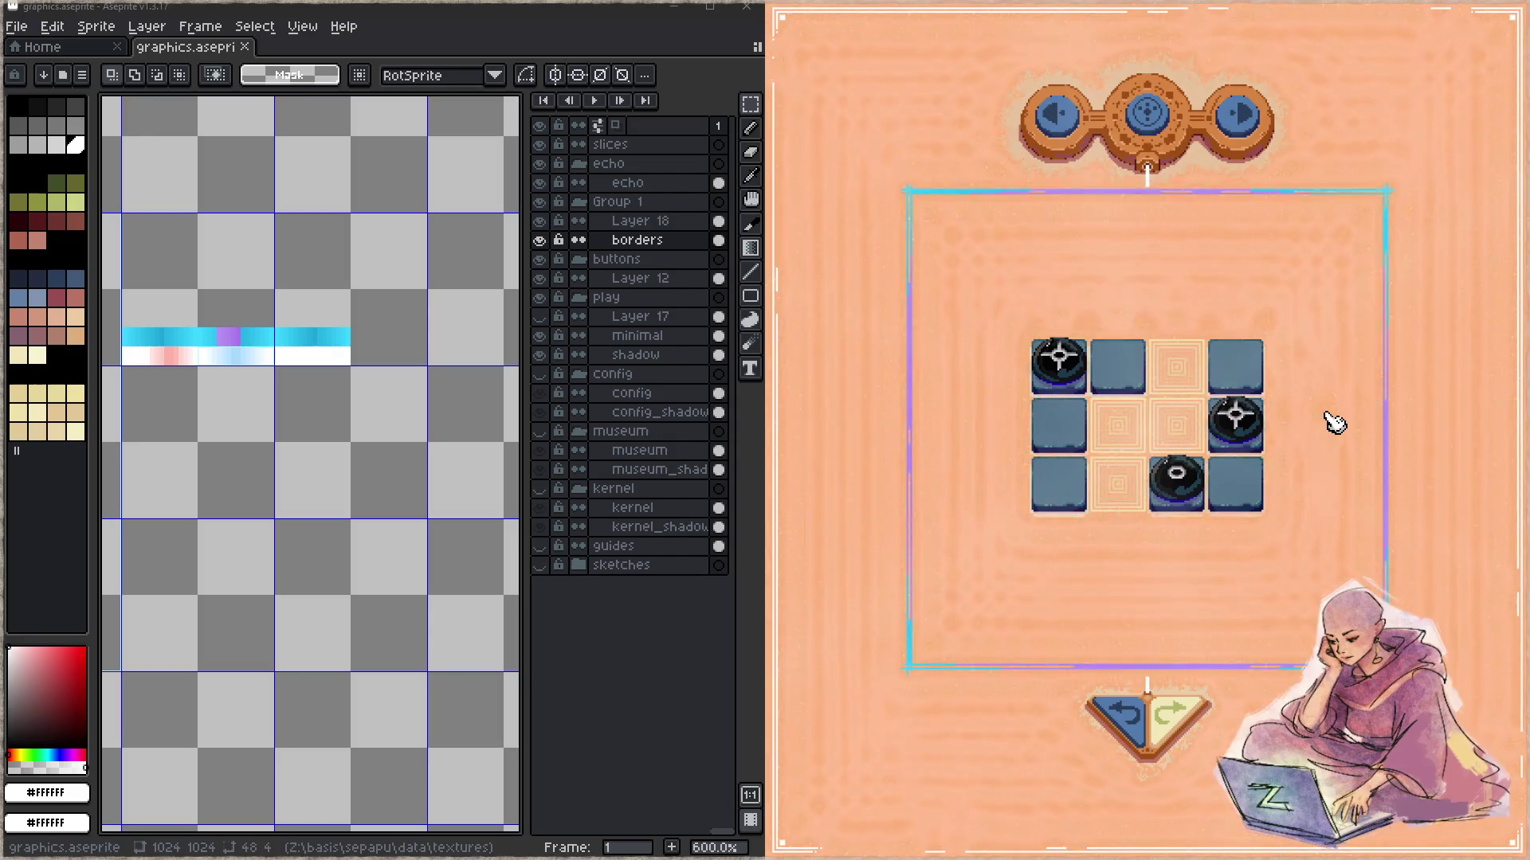
- Return to Aseprite and zoom in on the white connector below the three-ring sprite
key("Escape")
scroll(477, 374, "down", 7)
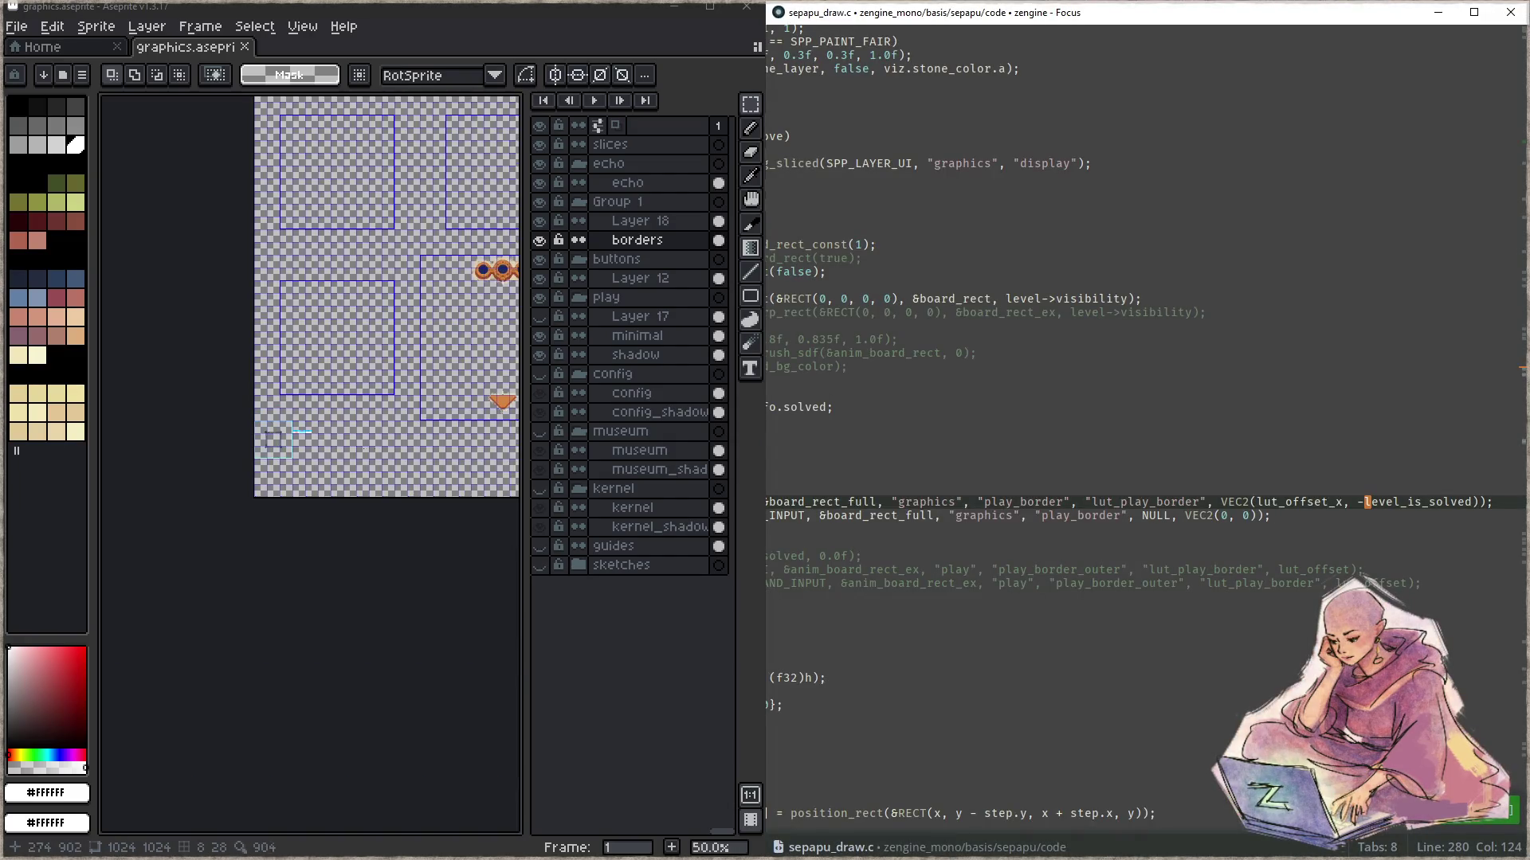
left_click_drag(477, 374, 234, 398)
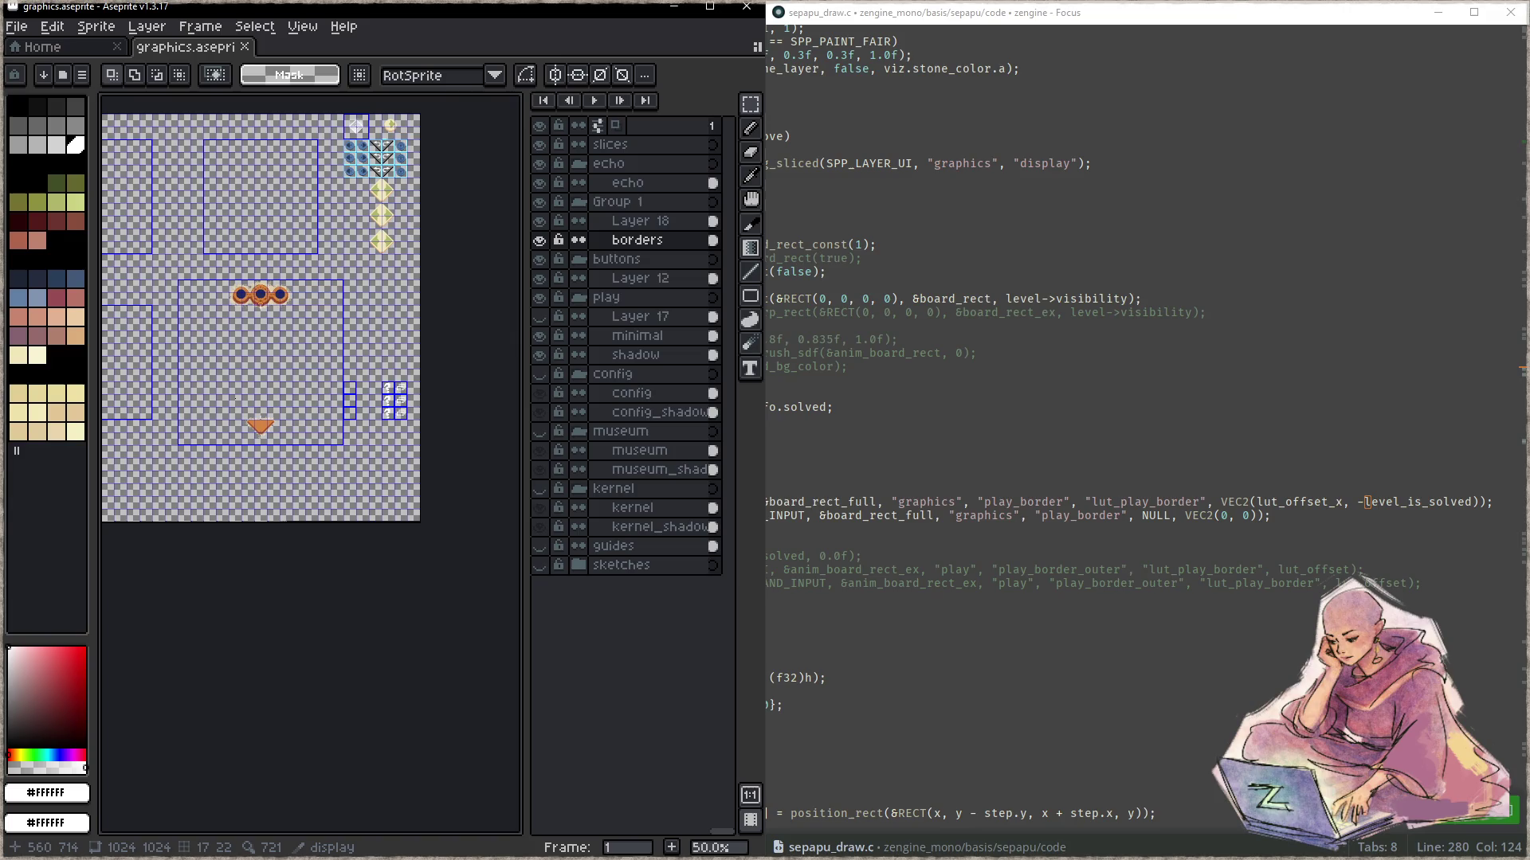
scroll(262, 306, "up", 2)
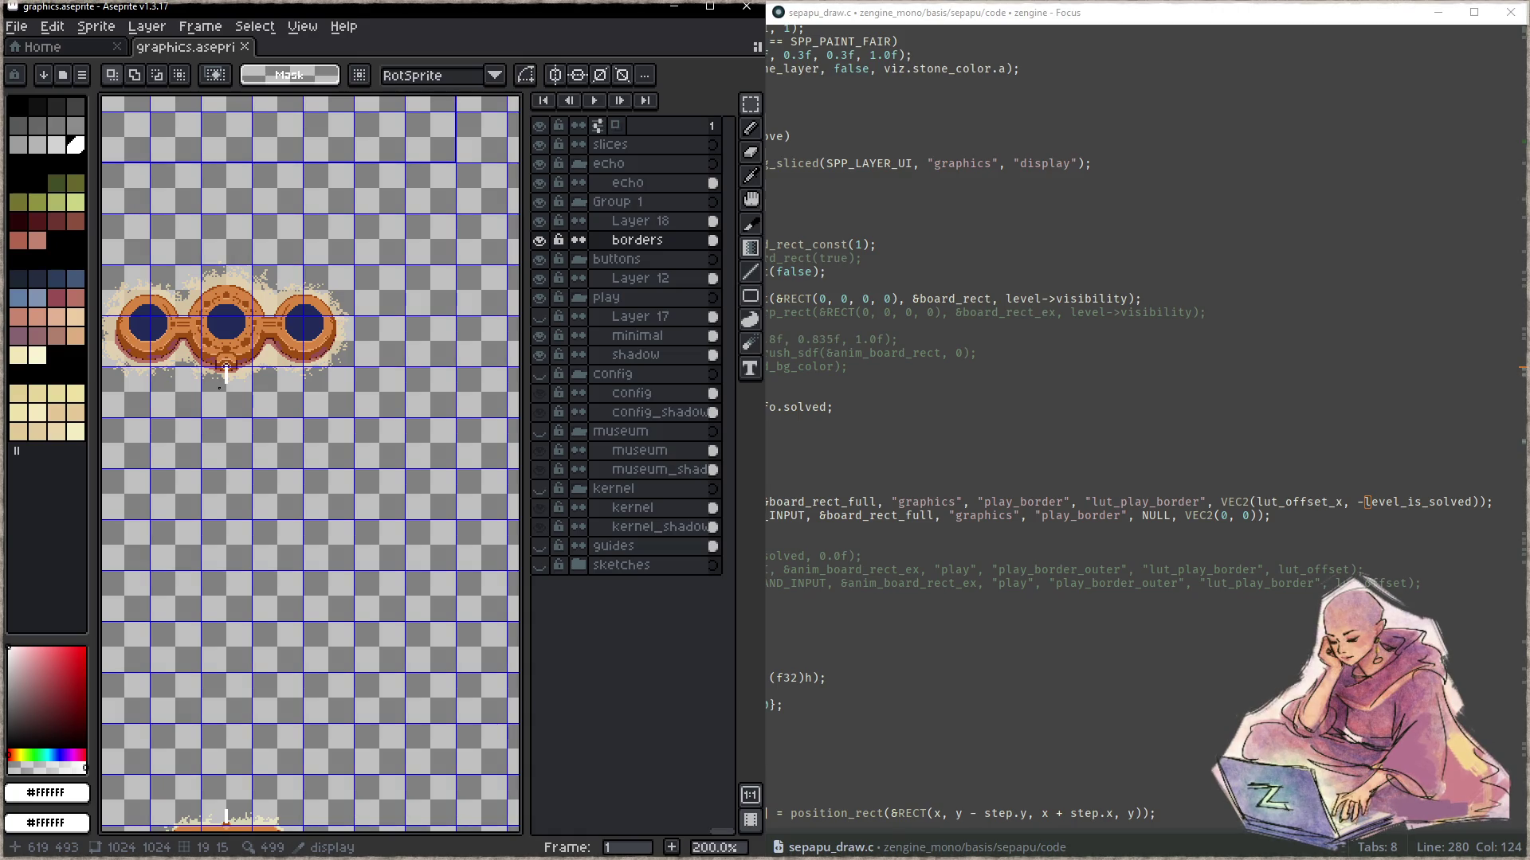
scroll(227, 372, "up", 3)
- With the pencil on the minimal layer, extend the white connector line under the three-circle piece
scroll(231, 371, "up", 1)
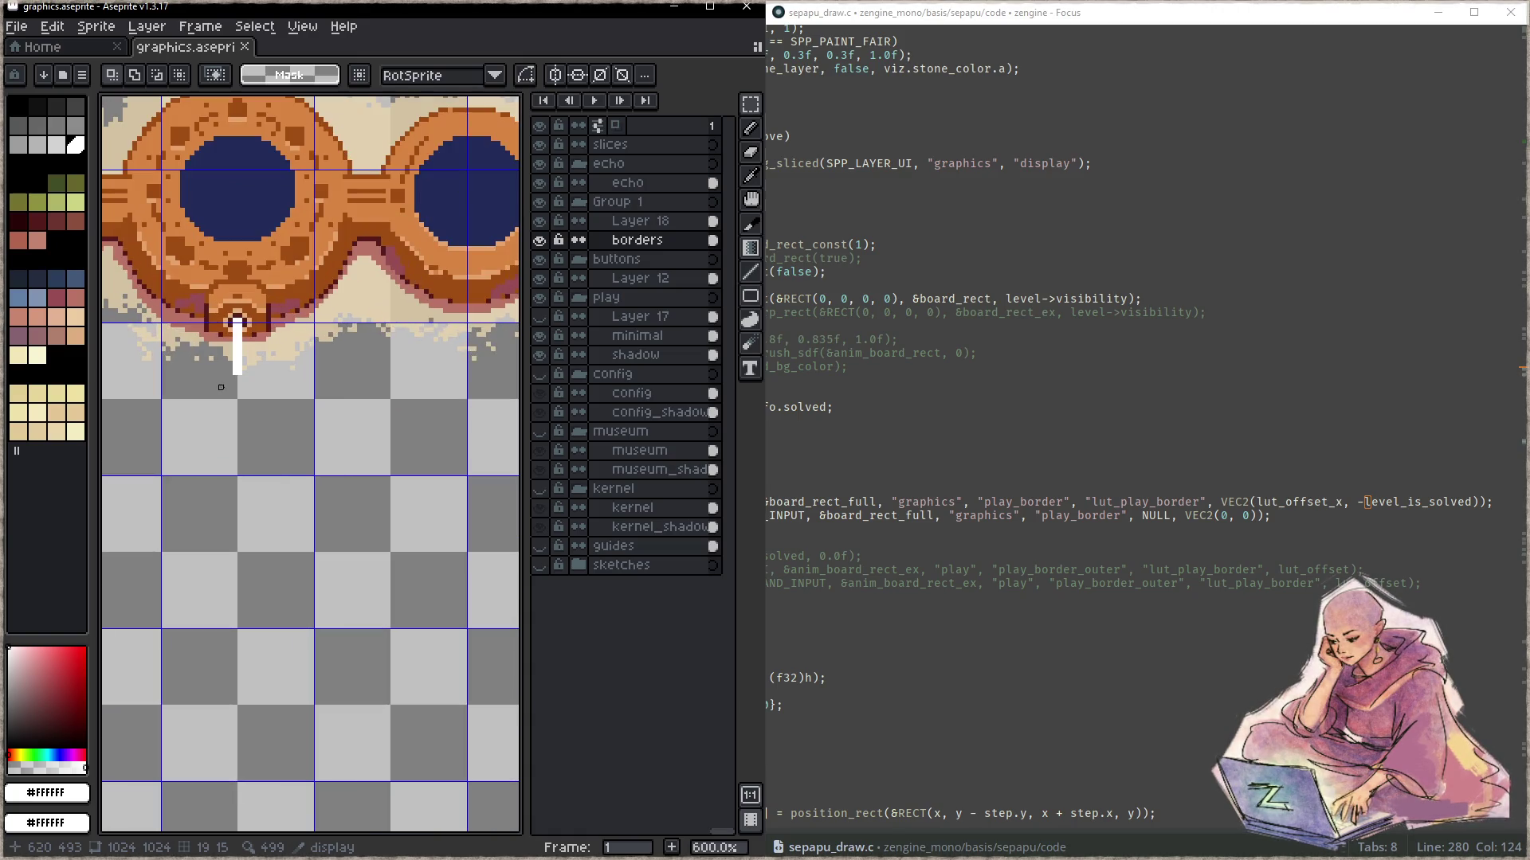
key("i")
key("b")
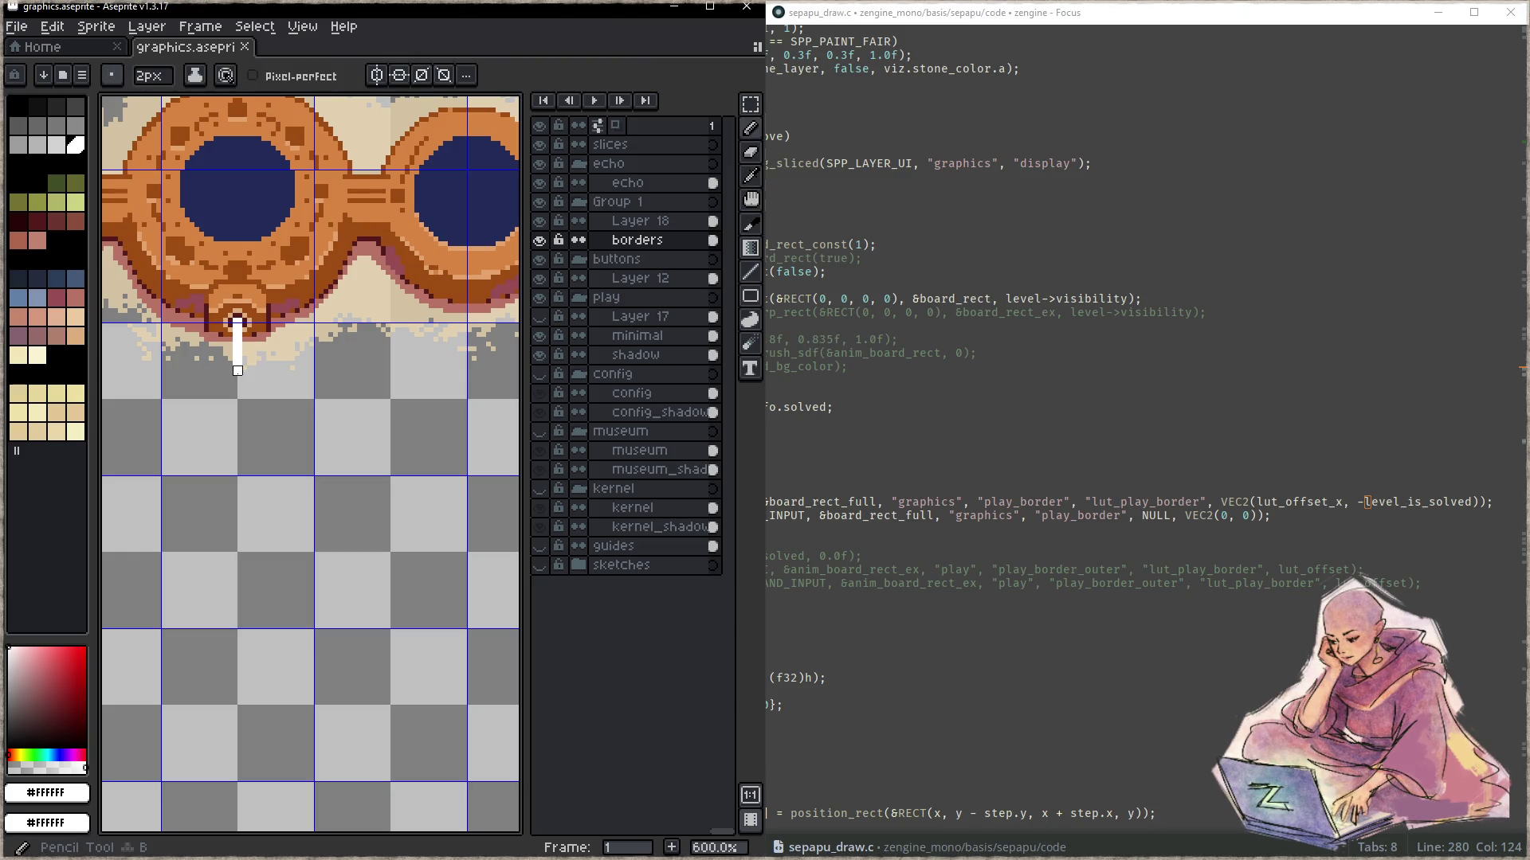
left_click(542, 319)
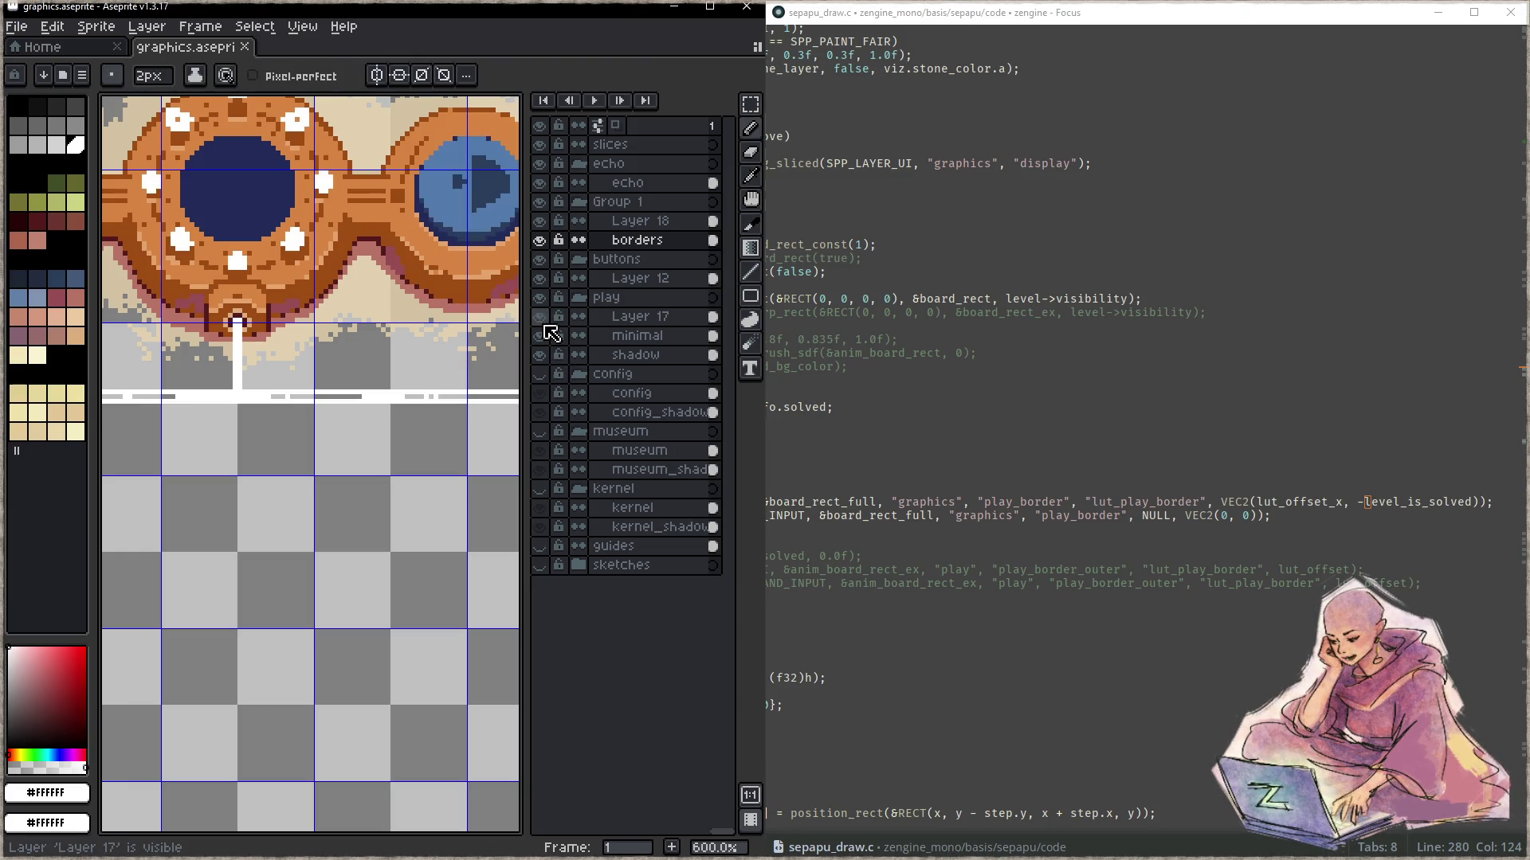
left_click(542, 319)
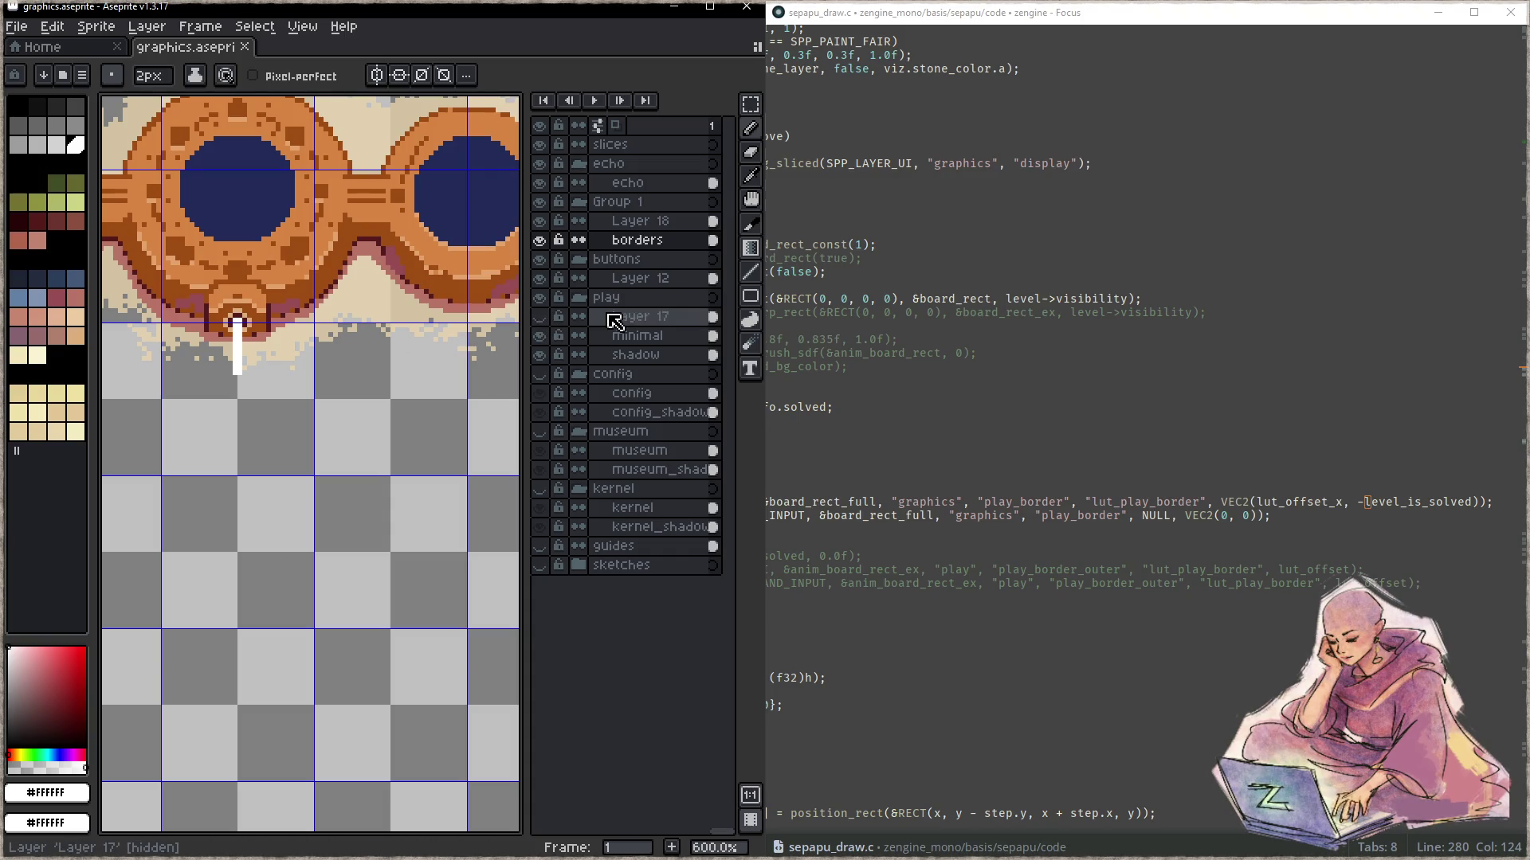
left_click(642, 337)
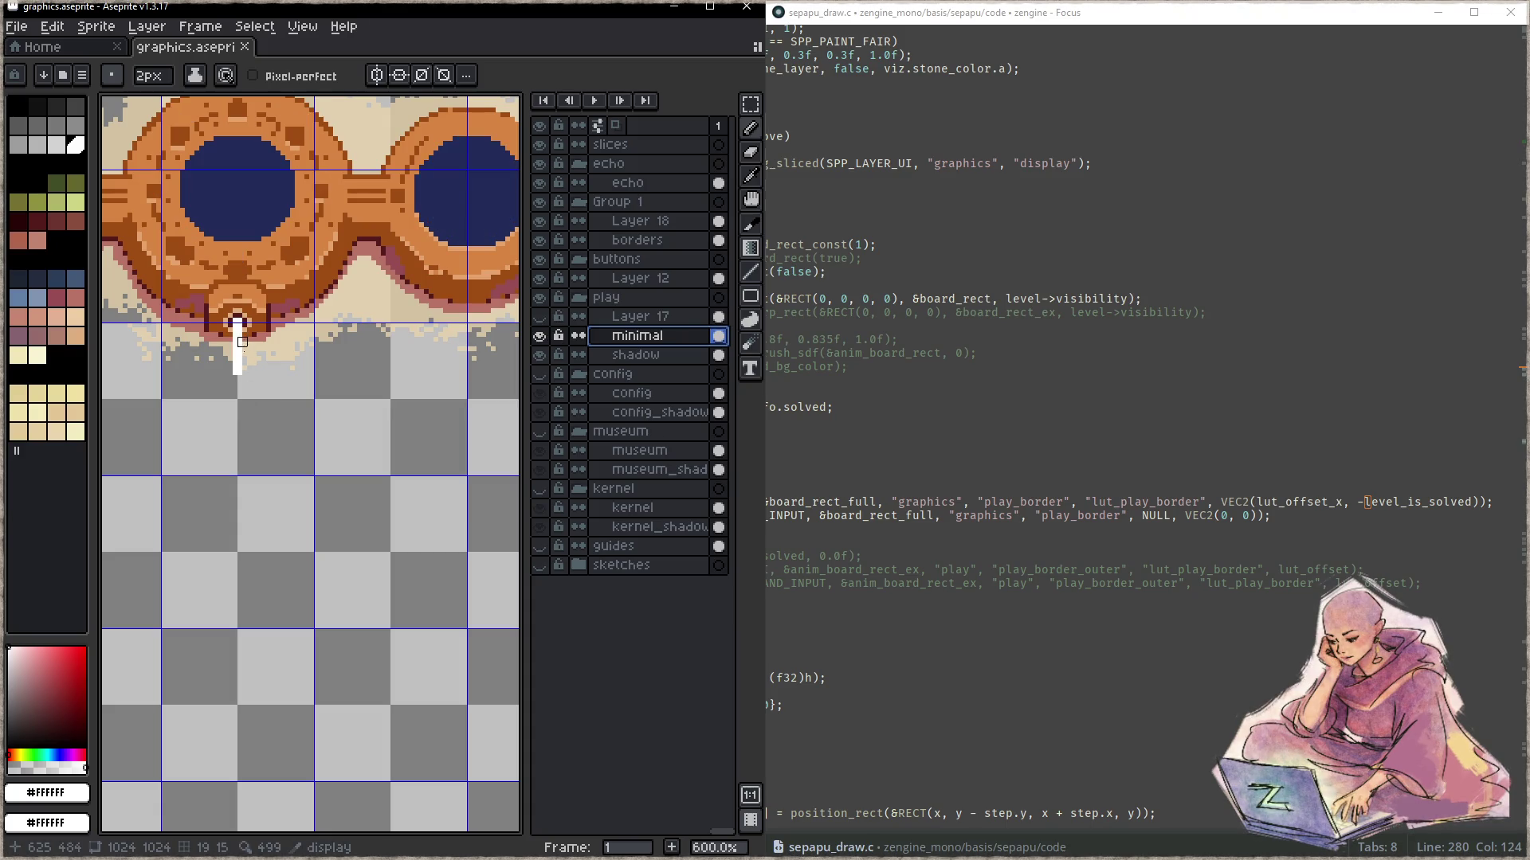
left_click(238, 380)
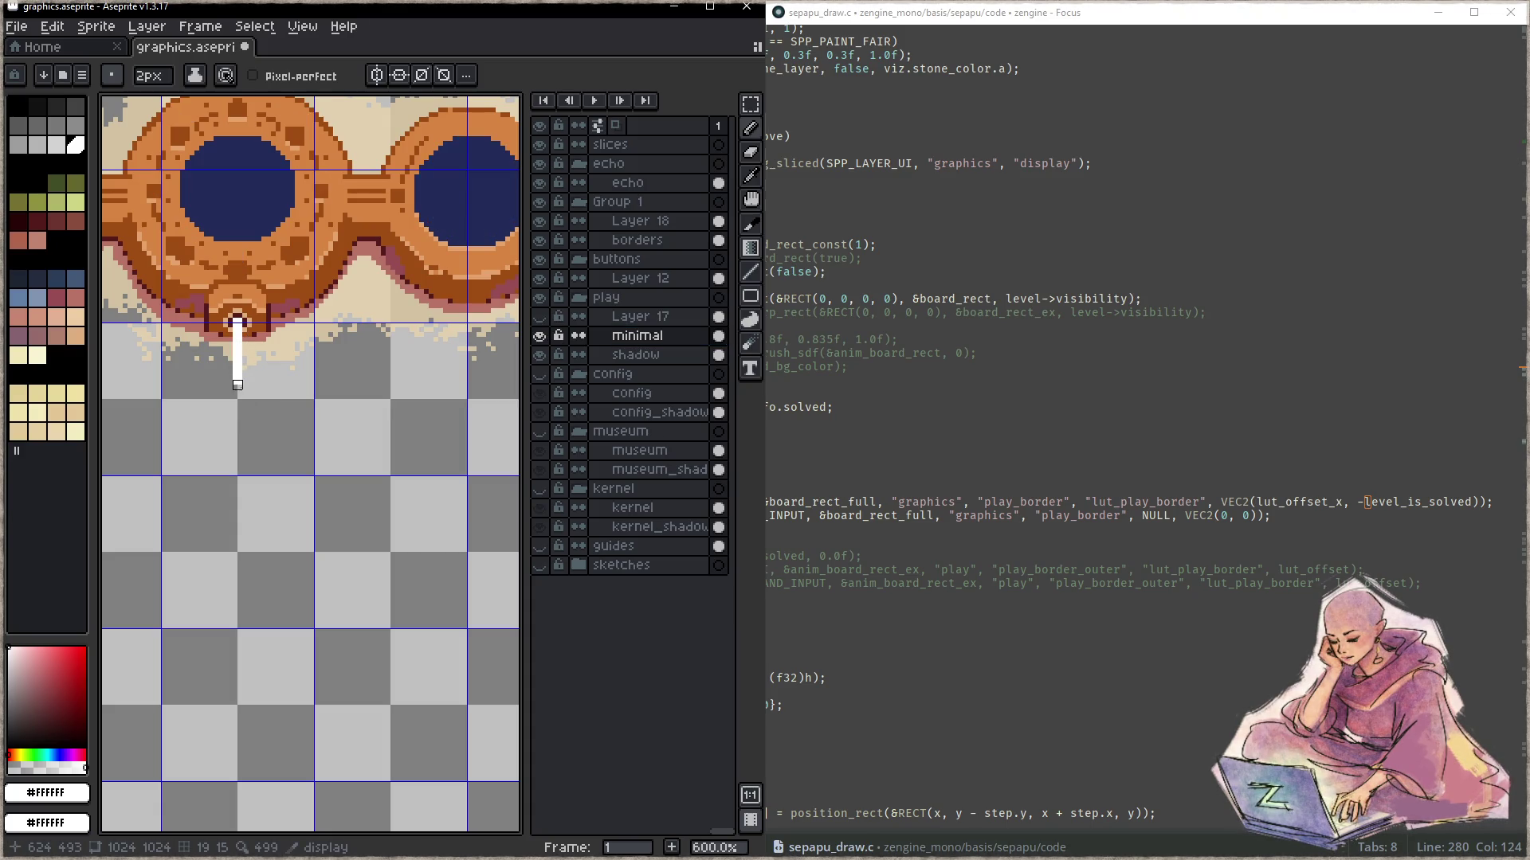
left_click(541, 318)
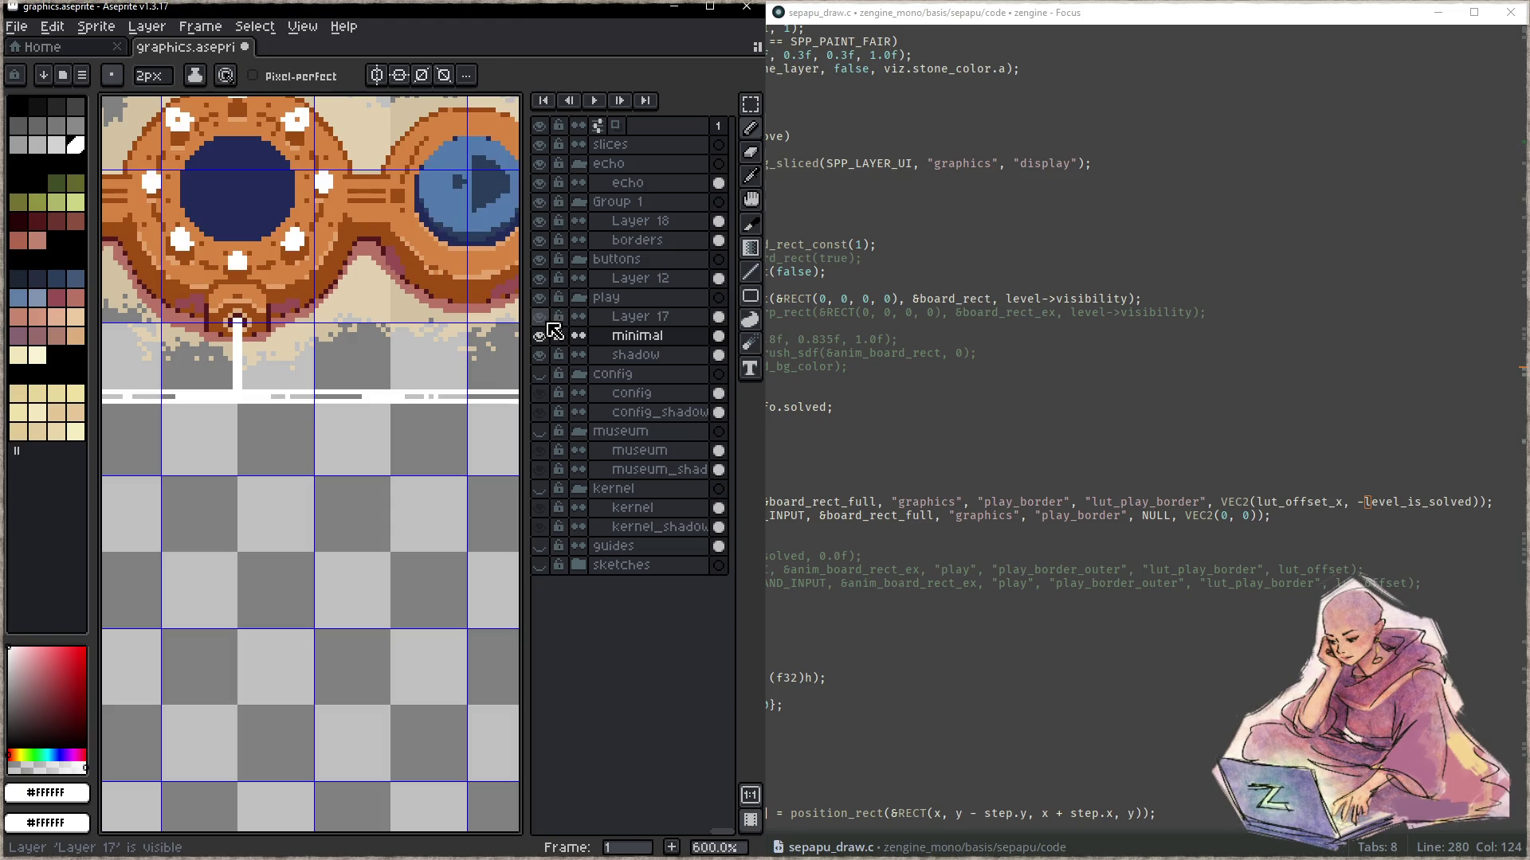
left_click(541, 318)
- Lasso the forked top of the line above the triangle on Layer 17 and place it on the minimal layer
key("e")
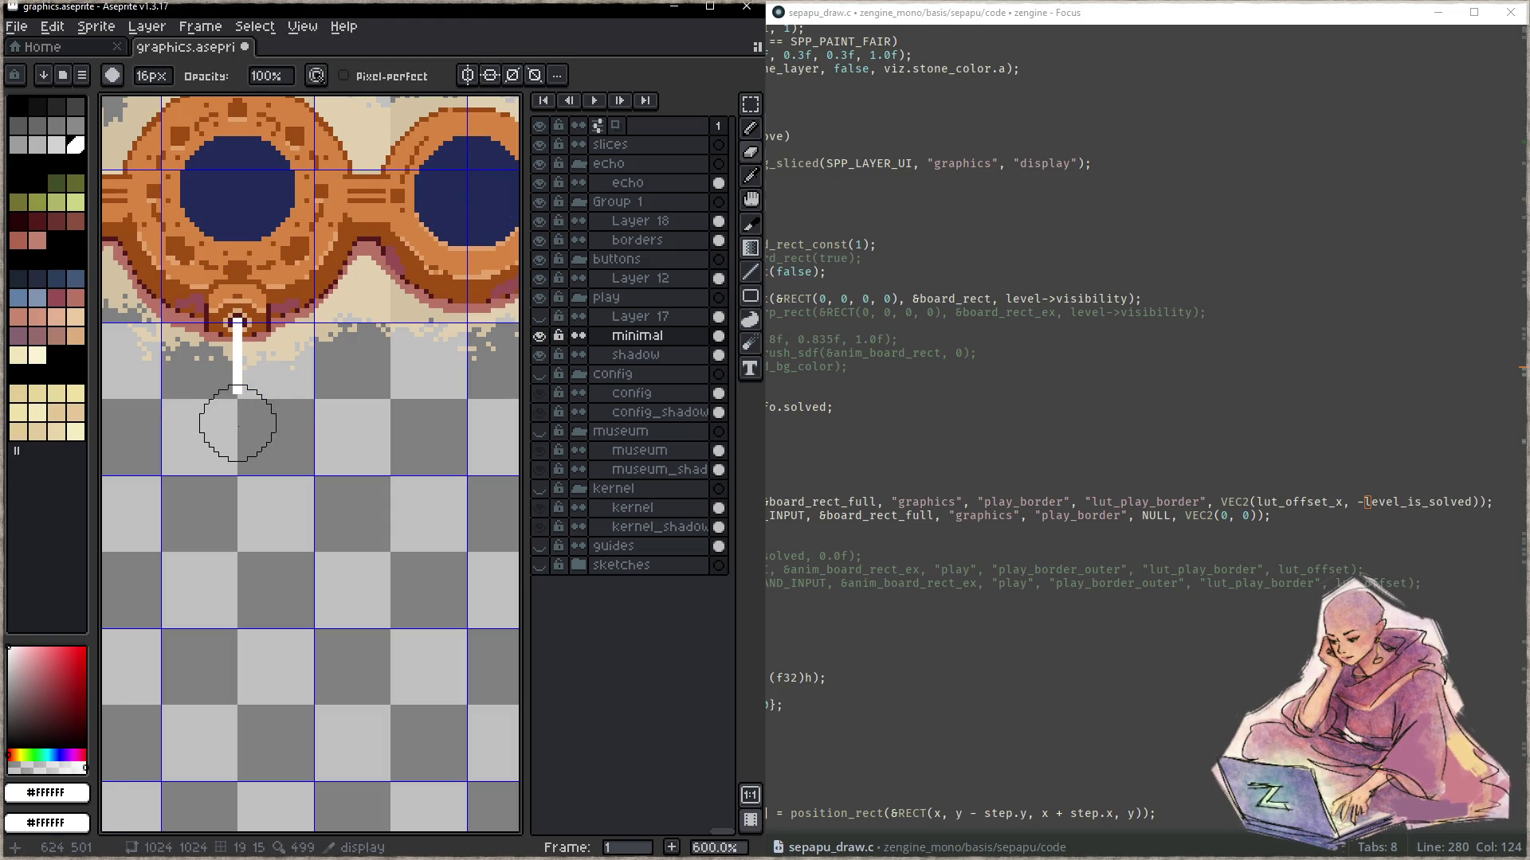
left_click(540, 318)
left_click(541, 317)
scroll(290, 417, "down", 5)
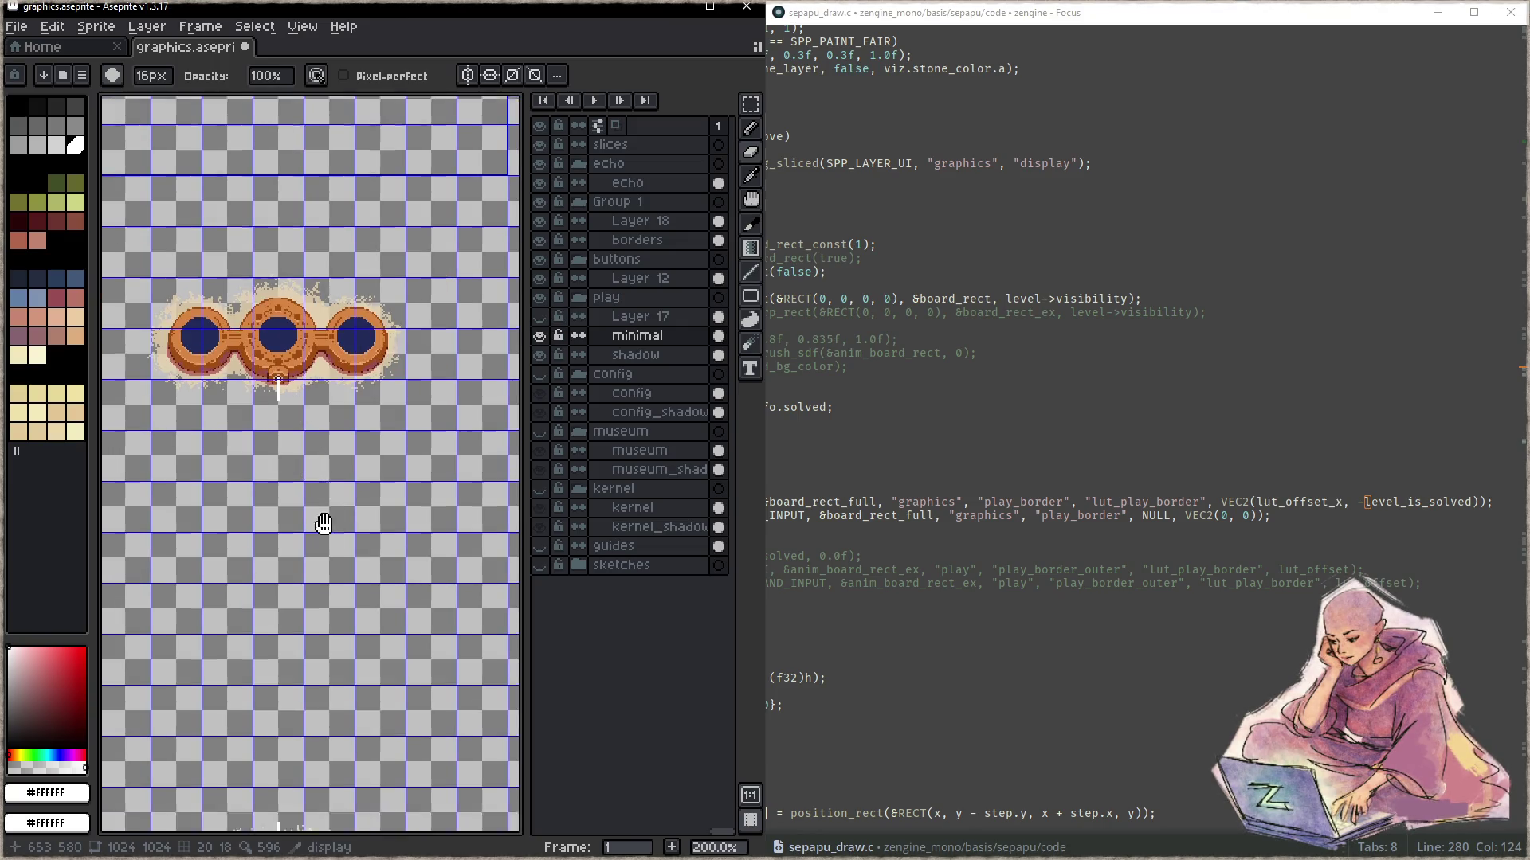
scroll(324, 518, "up", 1)
scroll(330, 478, "up", 2)
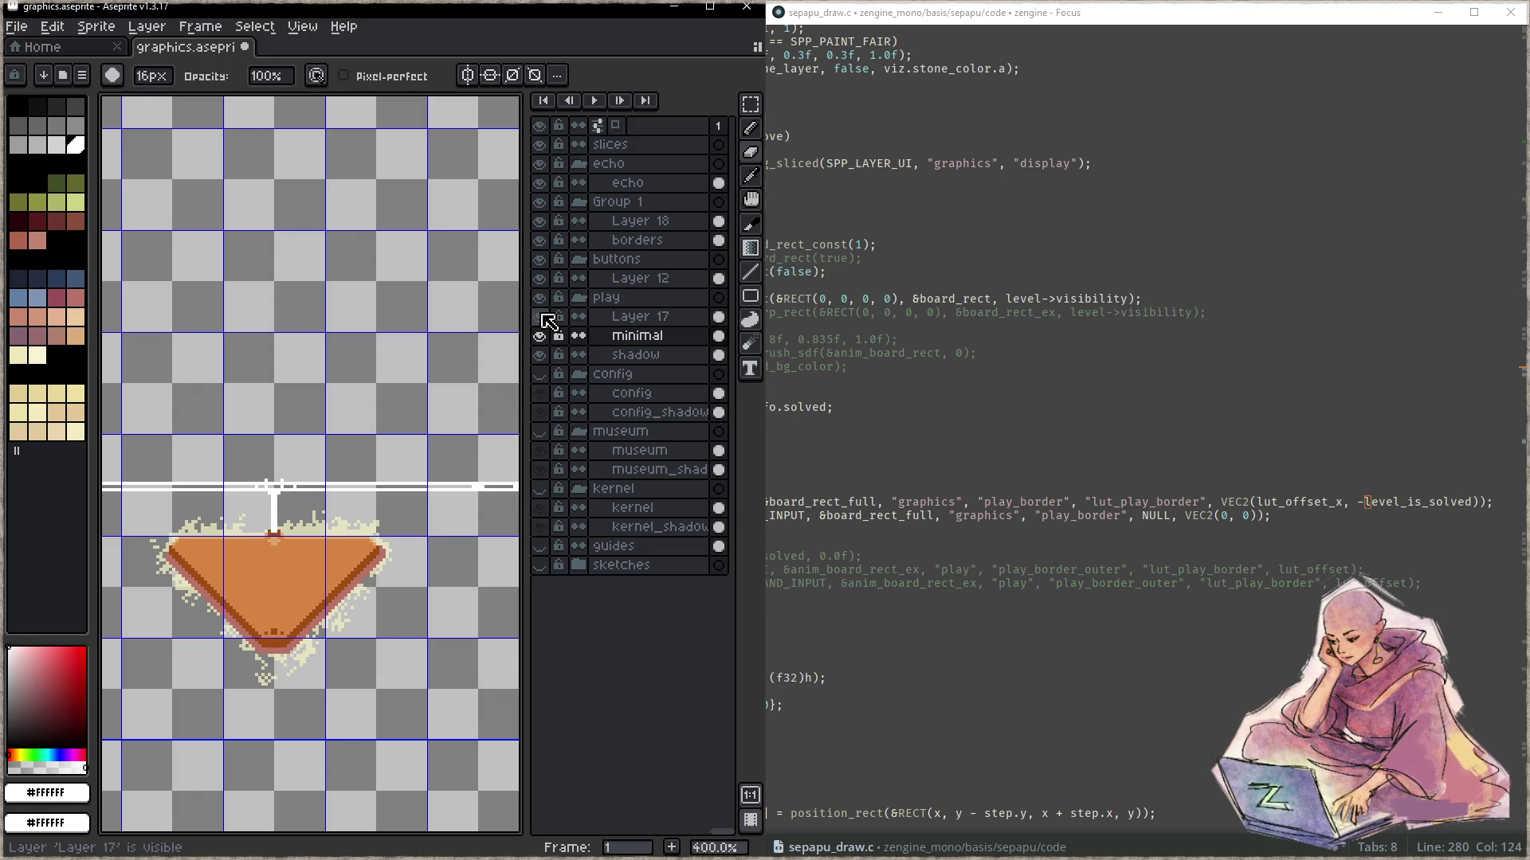
left_click(540, 318)
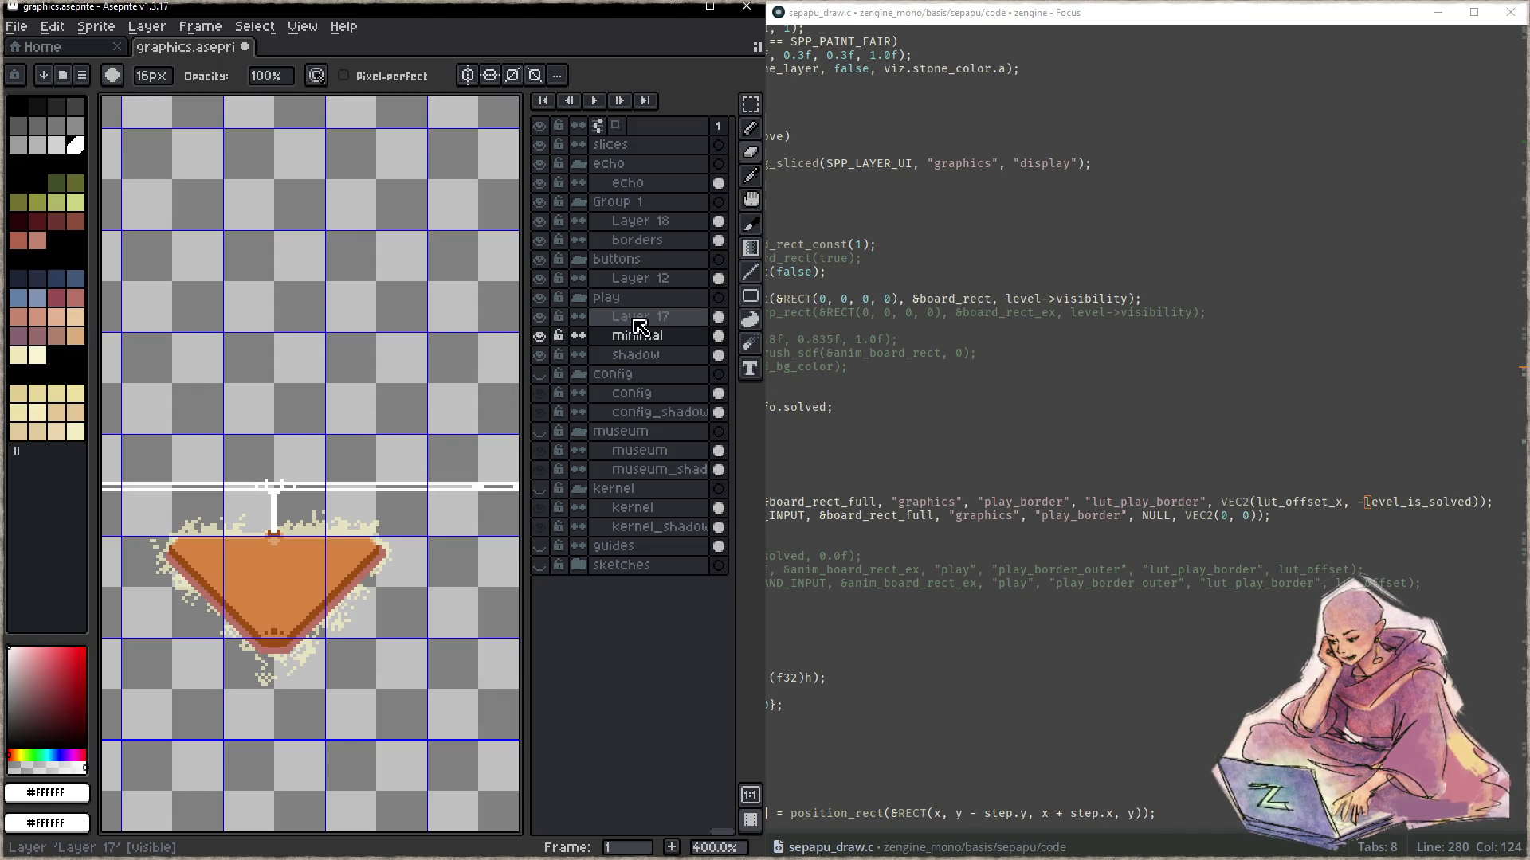
left_click(633, 317)
scroll(266, 537, "up", 1)
key("q")
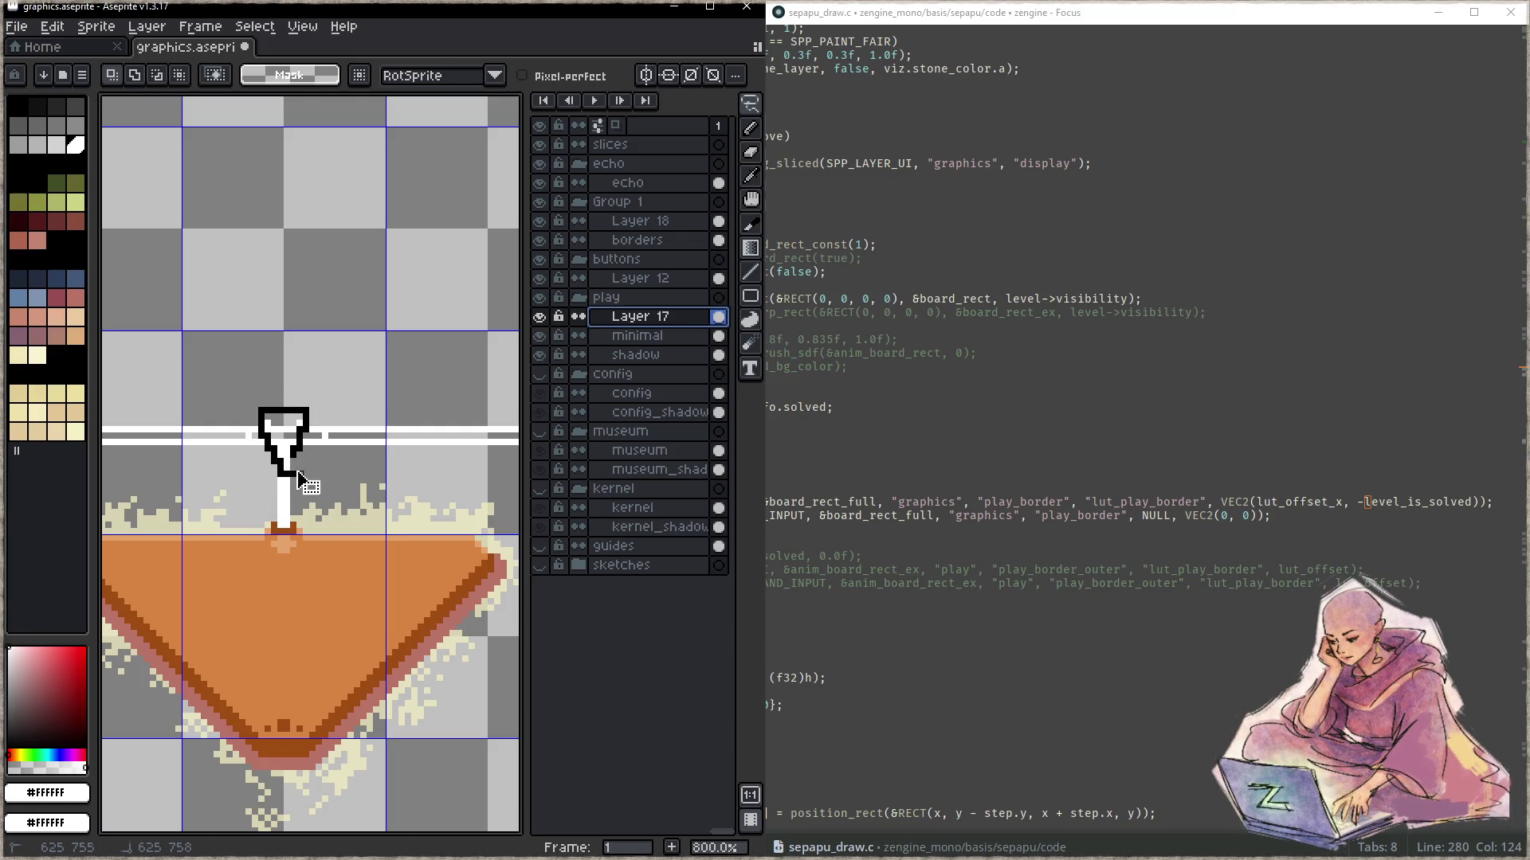
left_click_drag(299, 478, 287, 442)
left_click(540, 316)
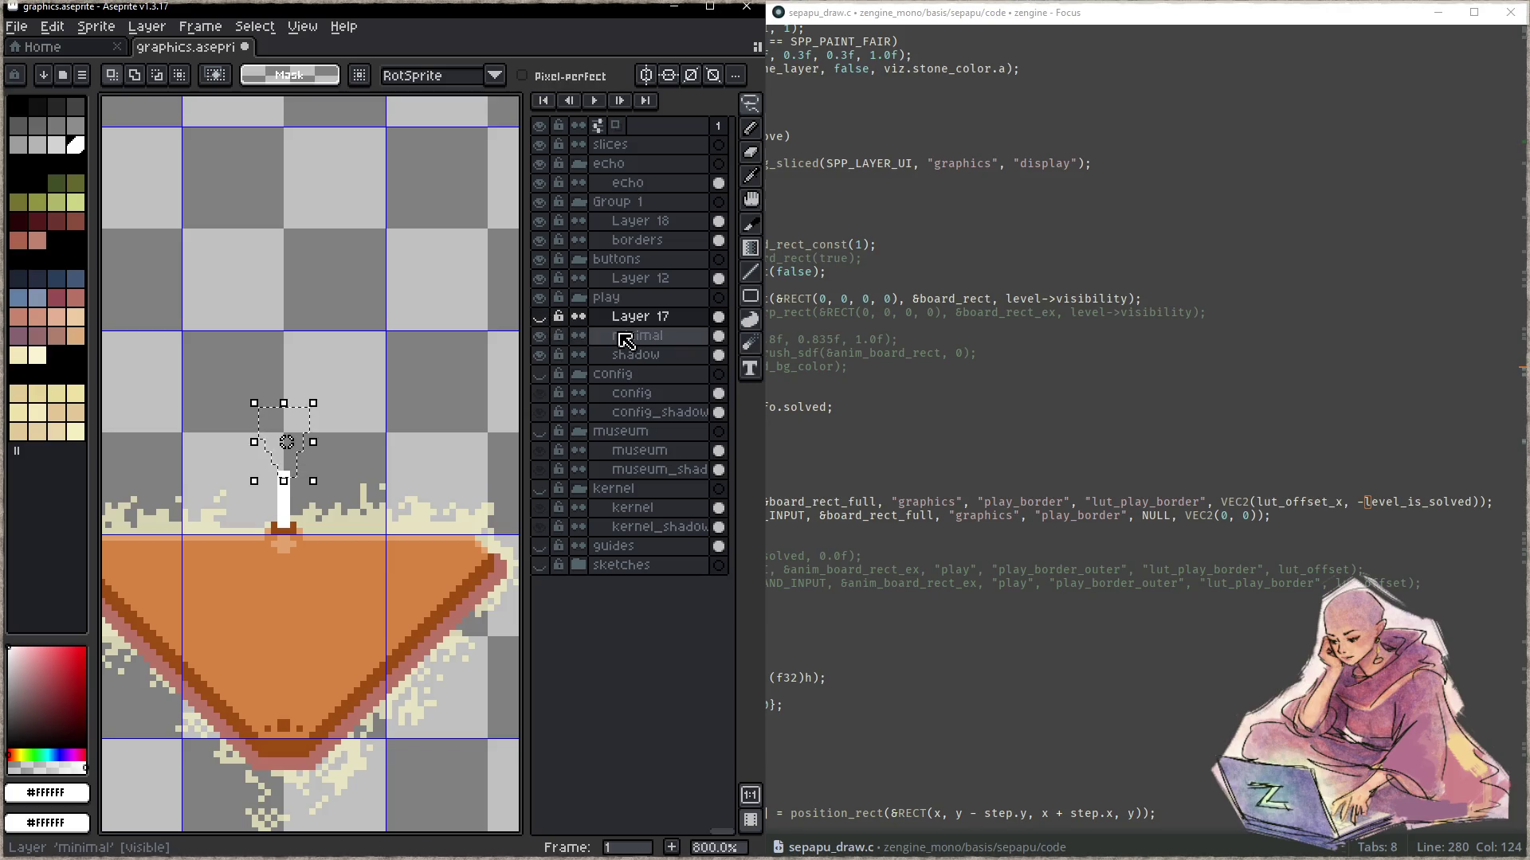
left_click(638, 335)
key("ctrl+d")
- Save graphics.aseprite and relaunch the game with F5
key("ctrl+s")
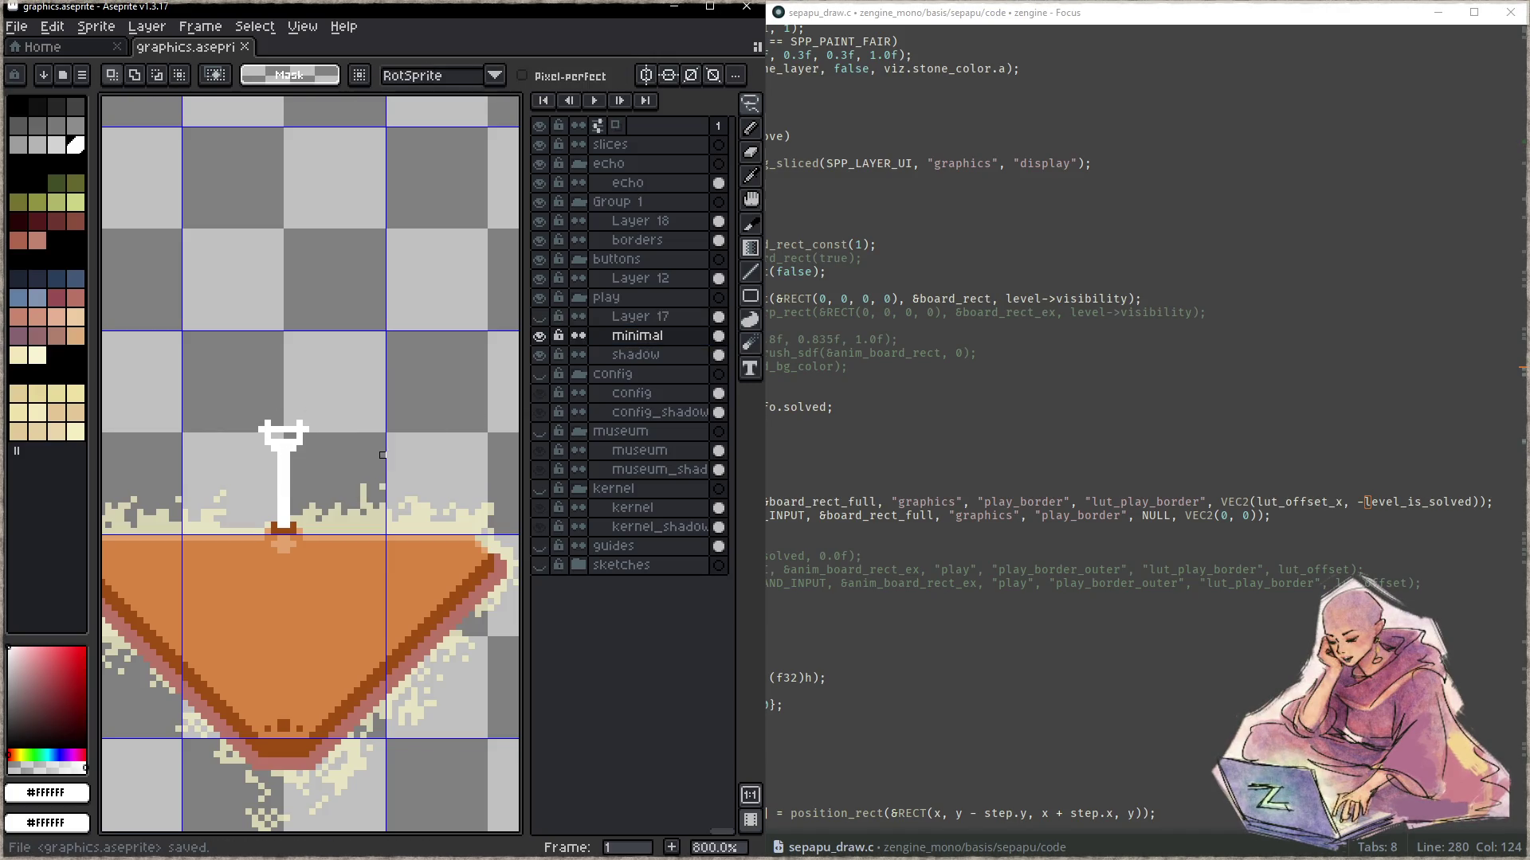
left_click(1037, 419)
key("F5")
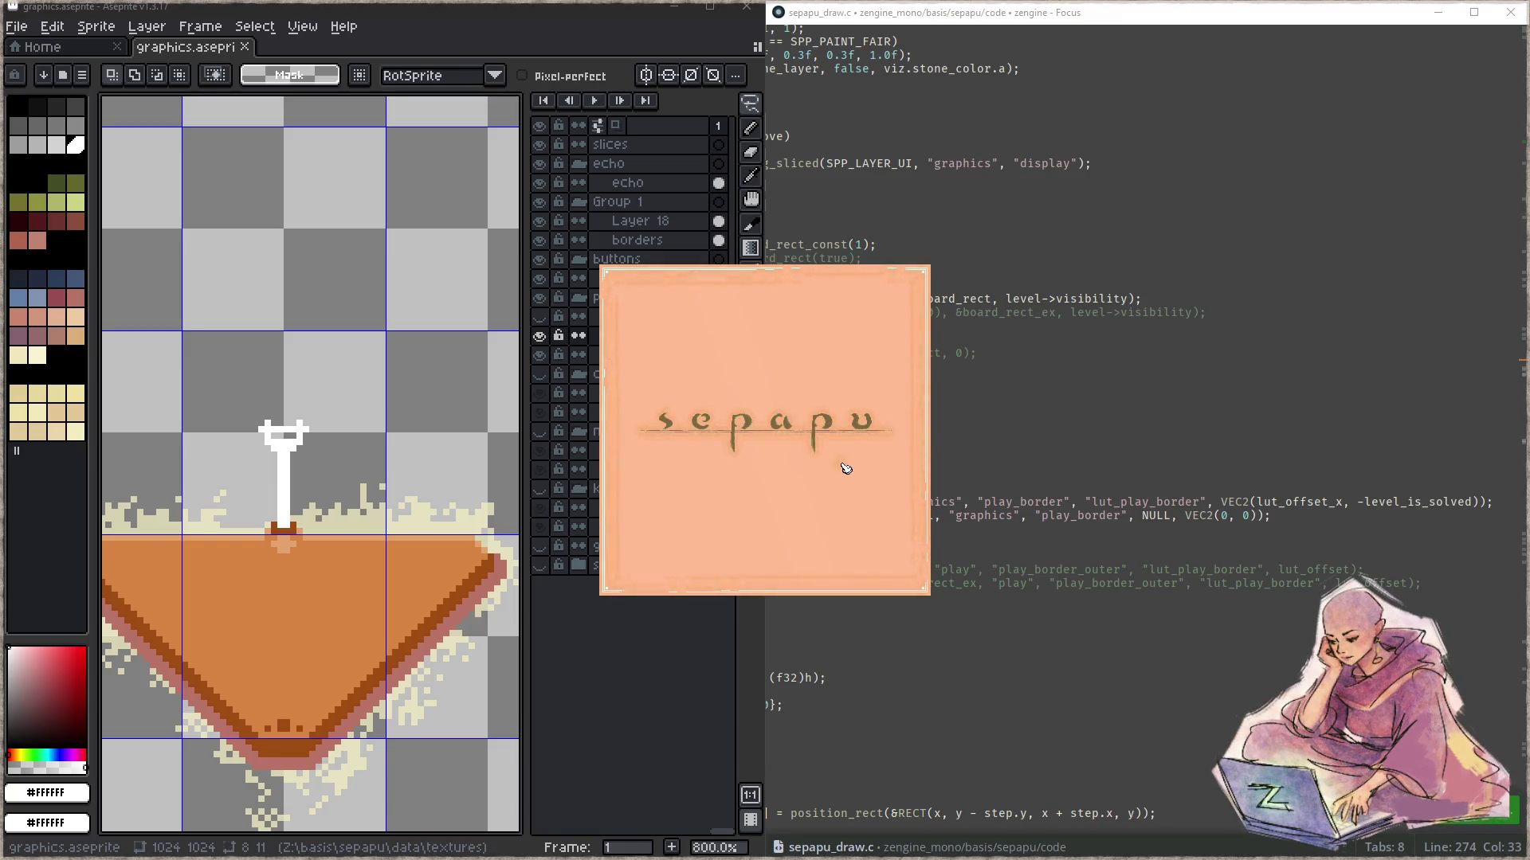
key("Escape")
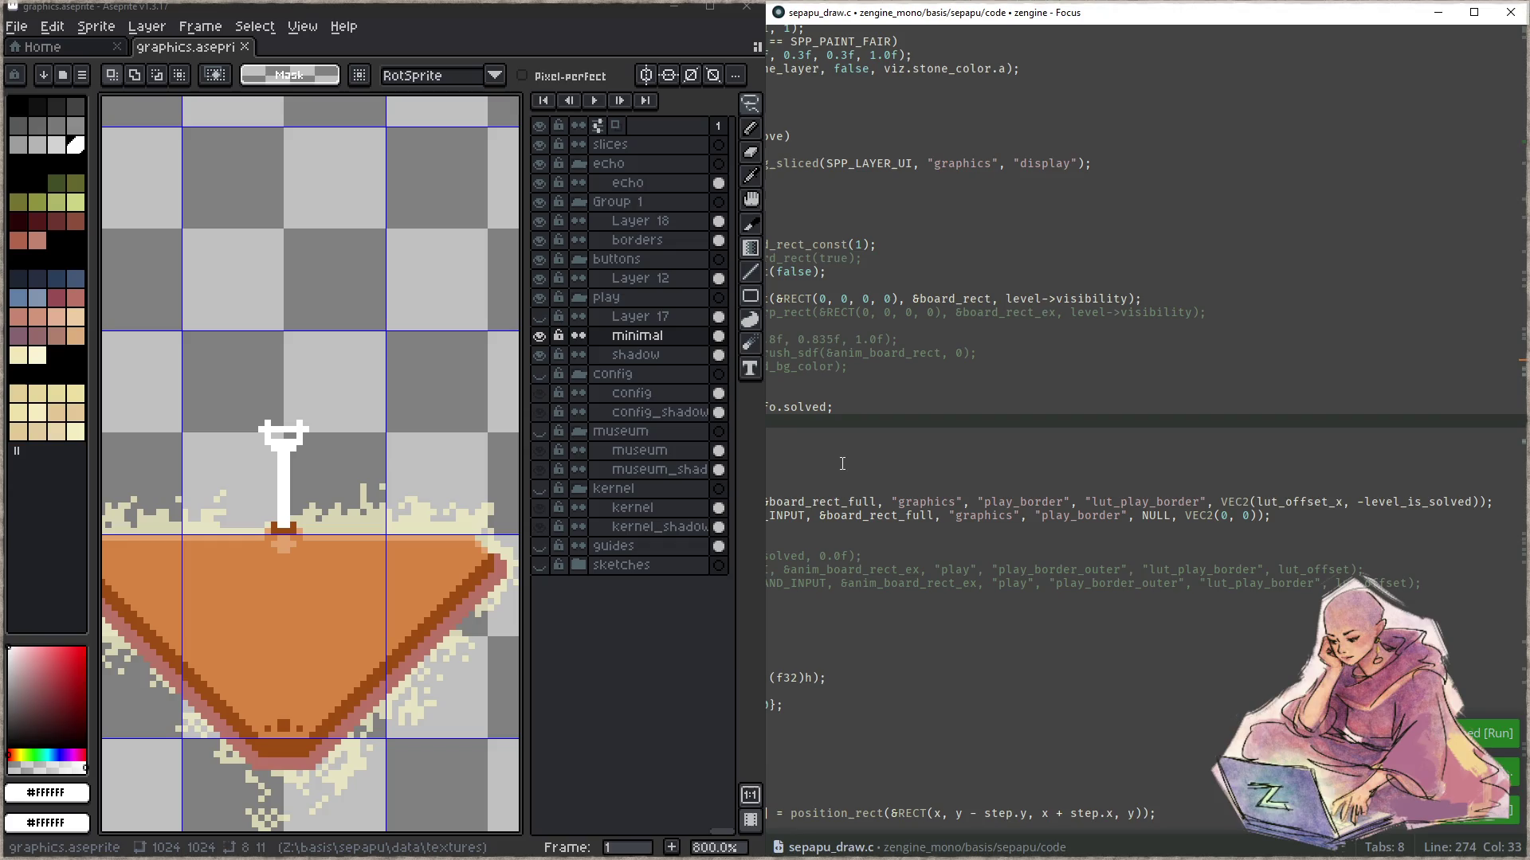
left_click(995, 411)
key("F5")
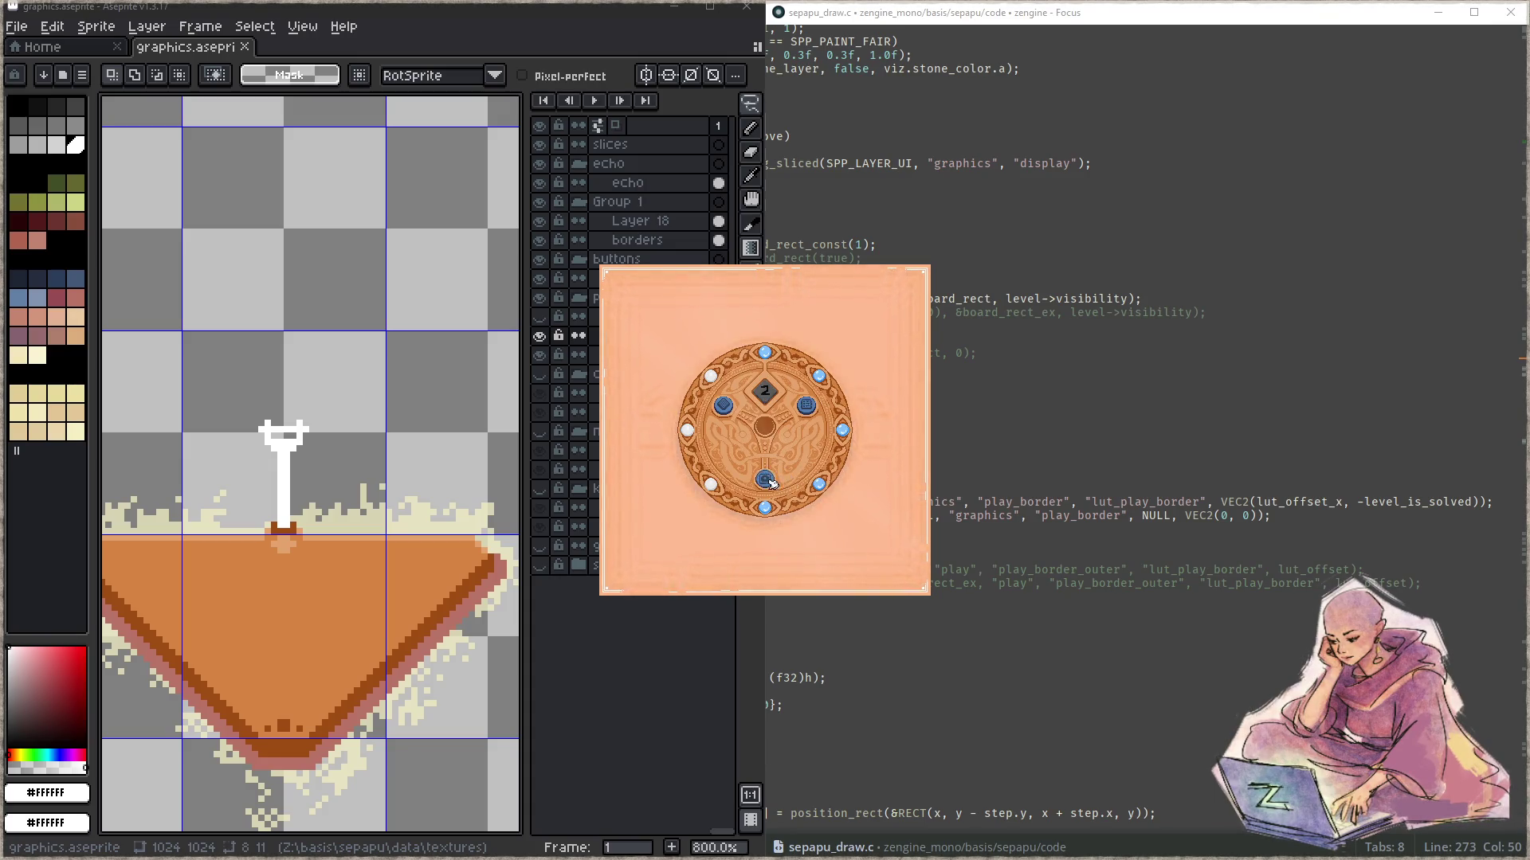
left_click(767, 480)
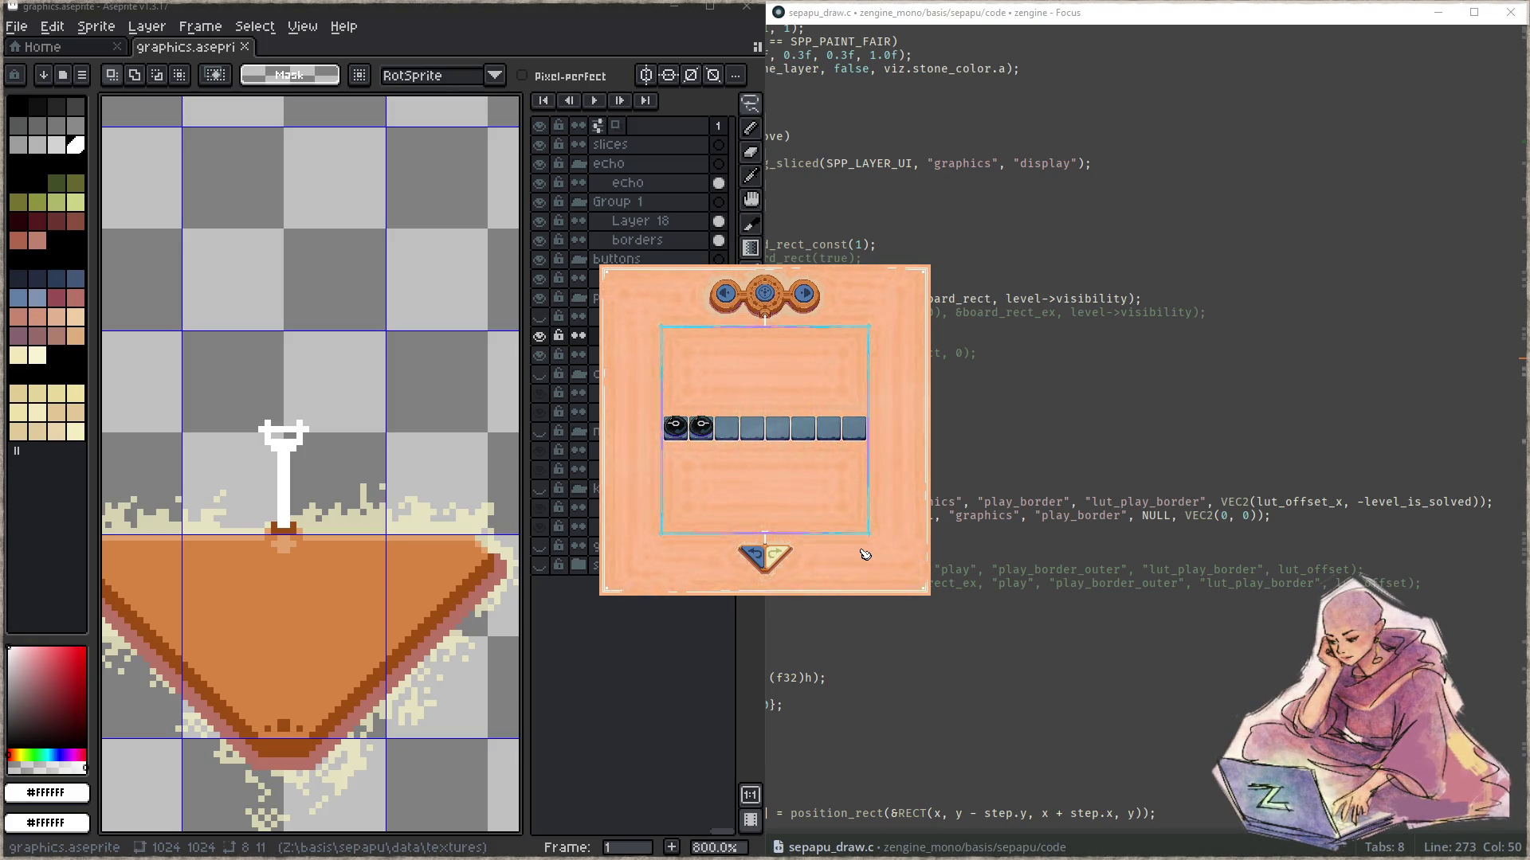
key("Escape")
key("Down")
key("Down")
key("Down")
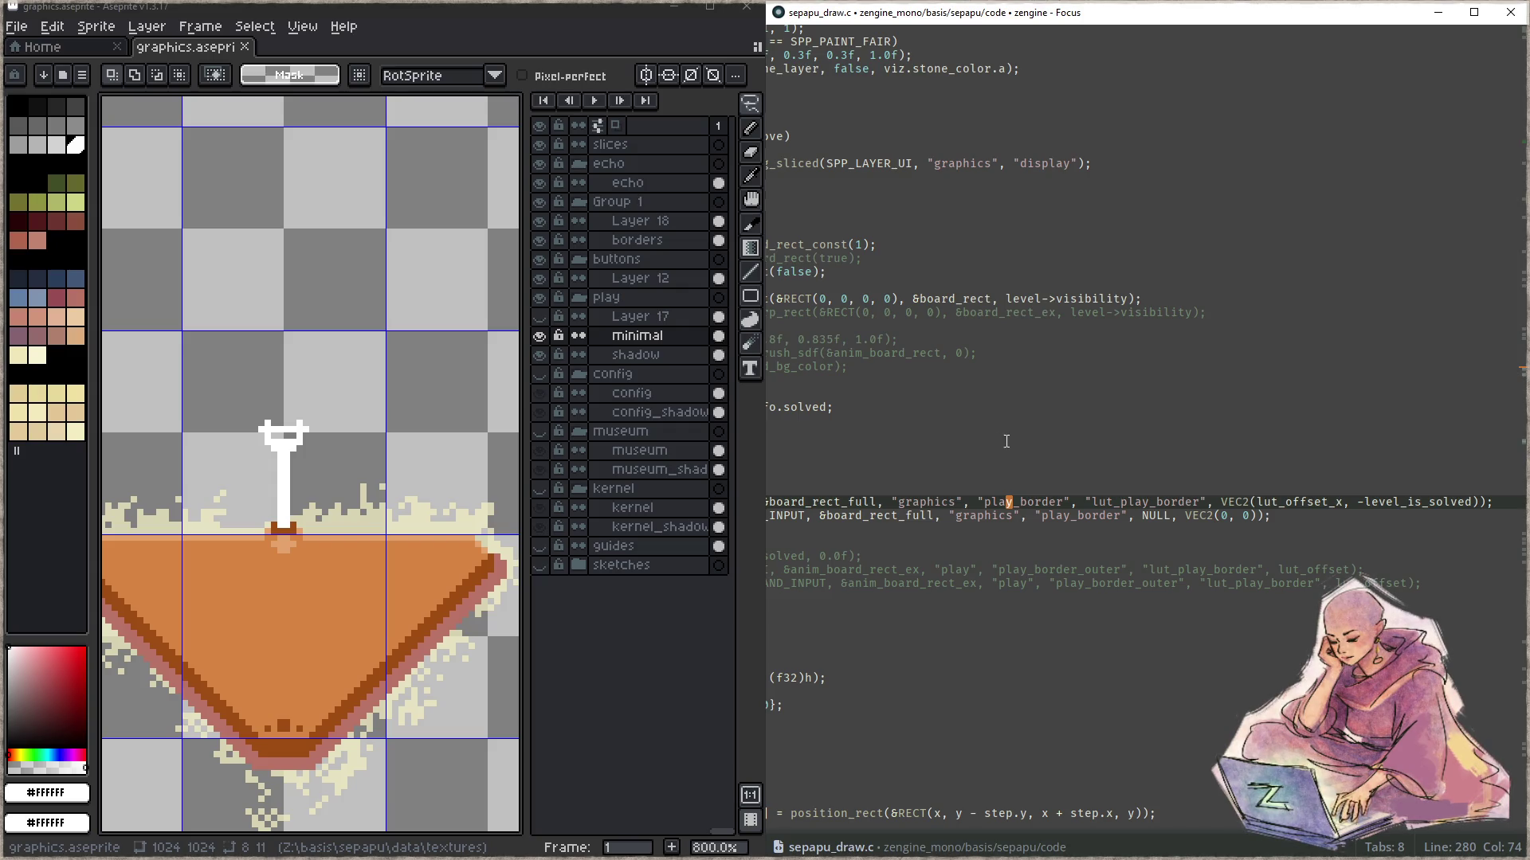
- Move the brush and draw_image_in_sand lines below the painter_img_draw_9slice border calls in draw_board
left_click(1135, 525)
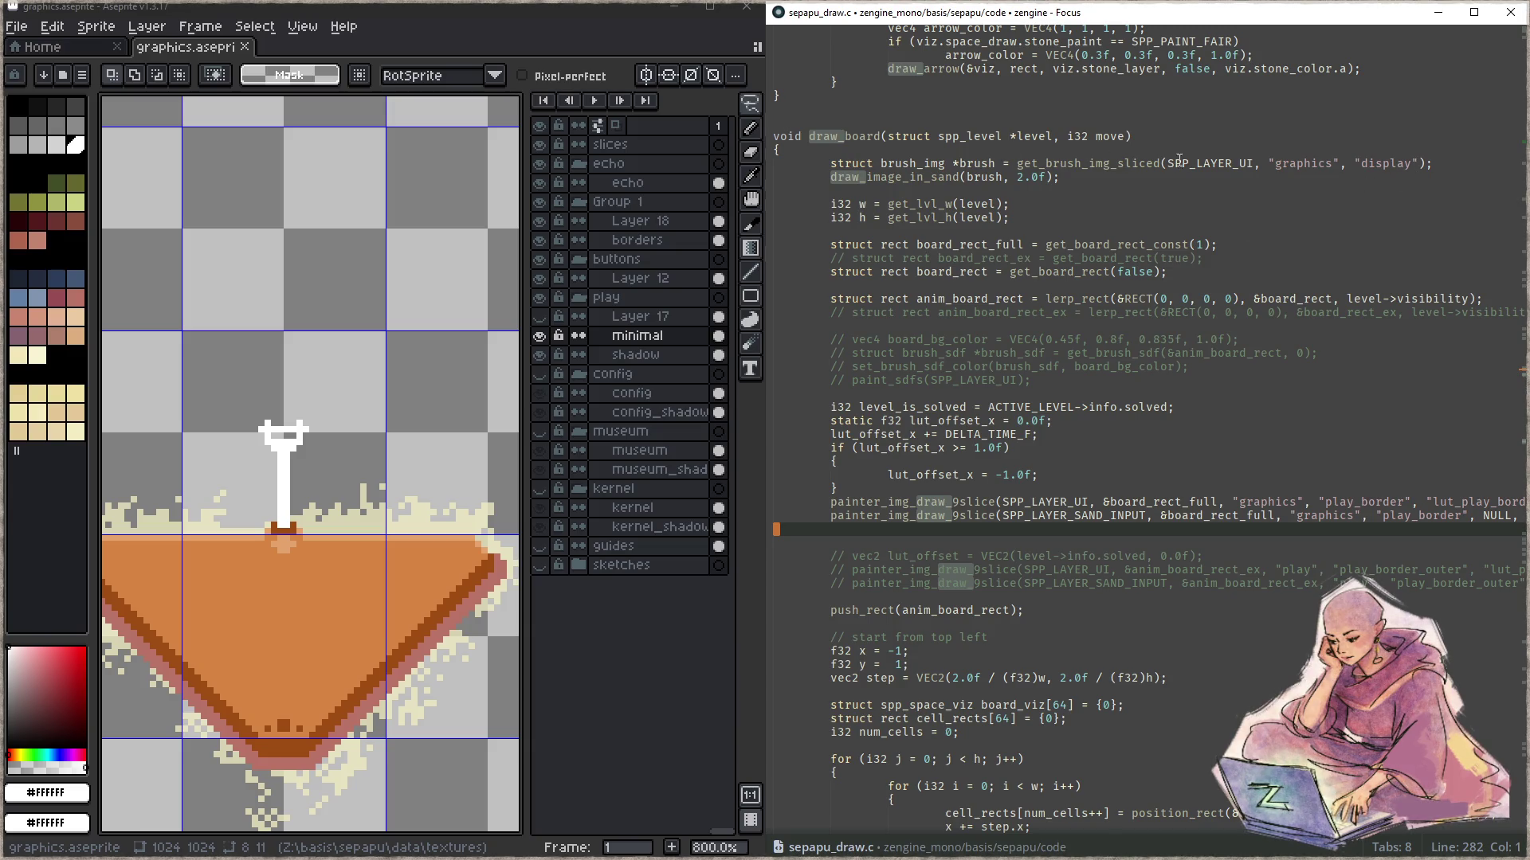
key("alt+Left")
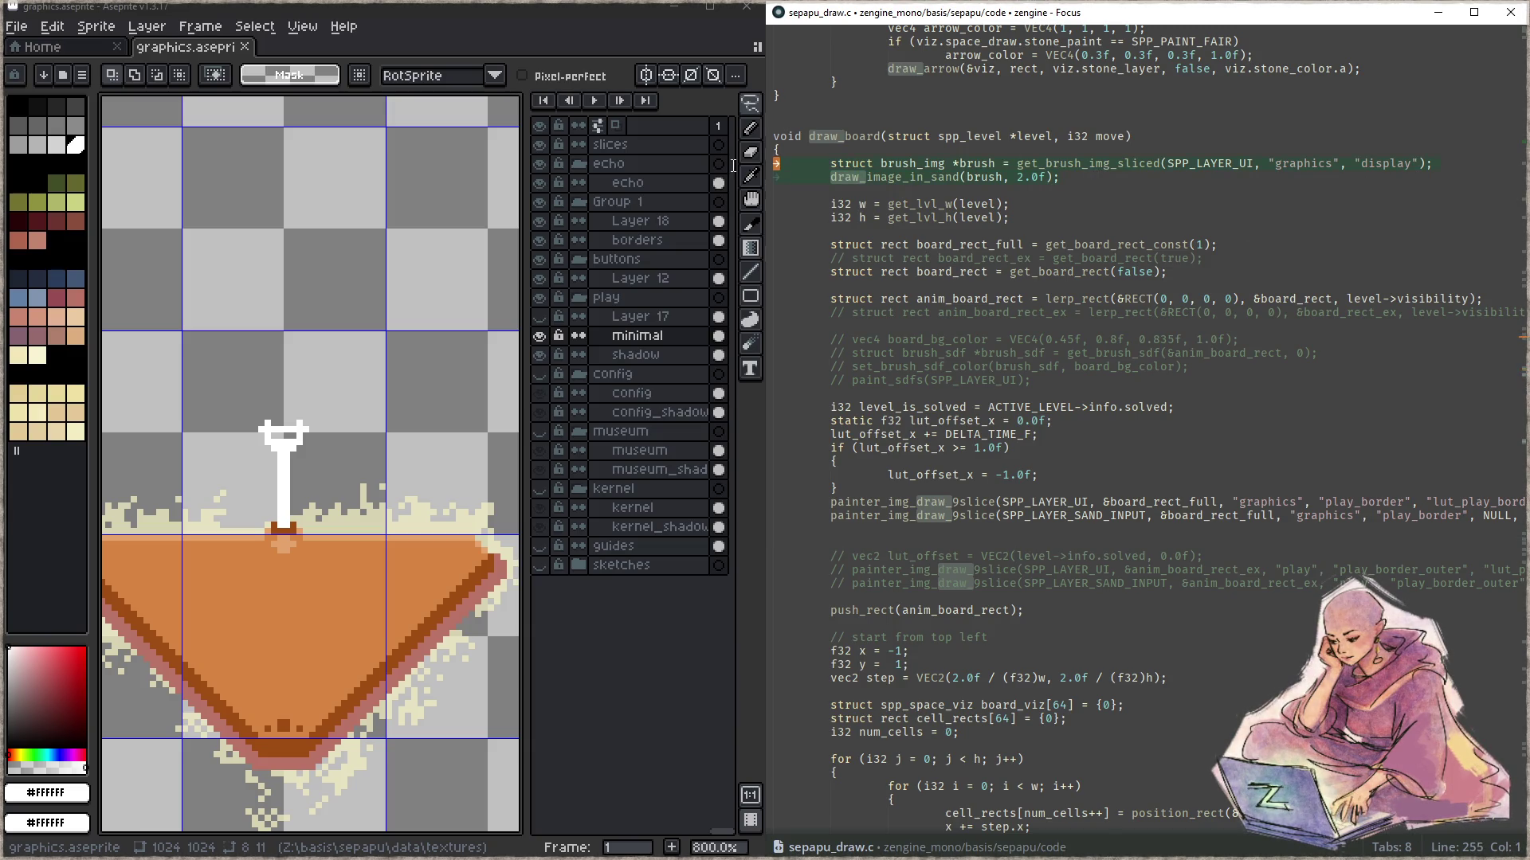
key("ctrl+x")
key("alt+Right")
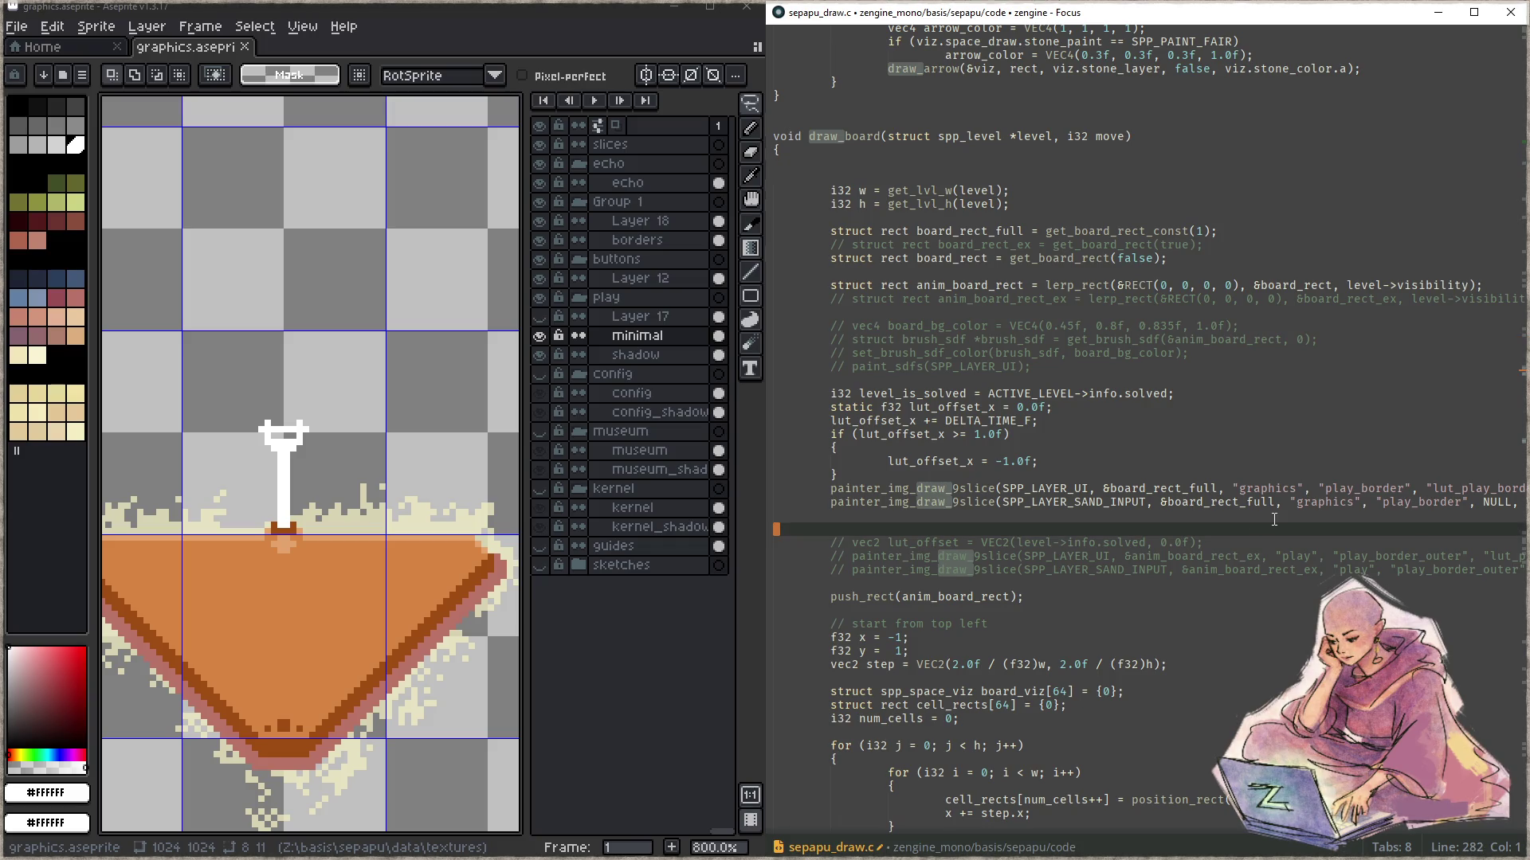
key("ctrl+v")
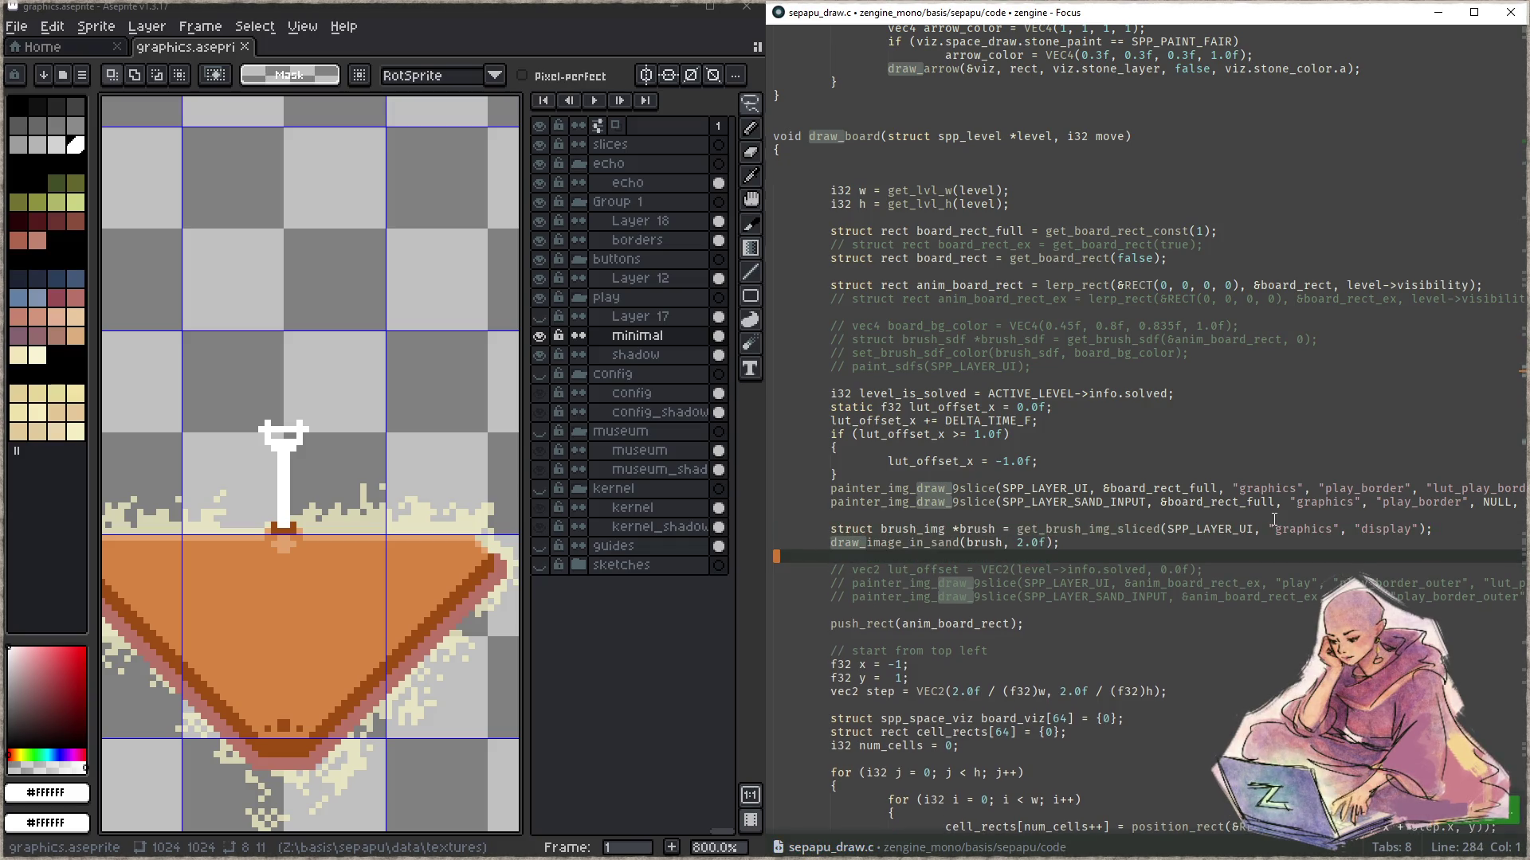
- Build and run the game, then open a level to check the border
key("F5")
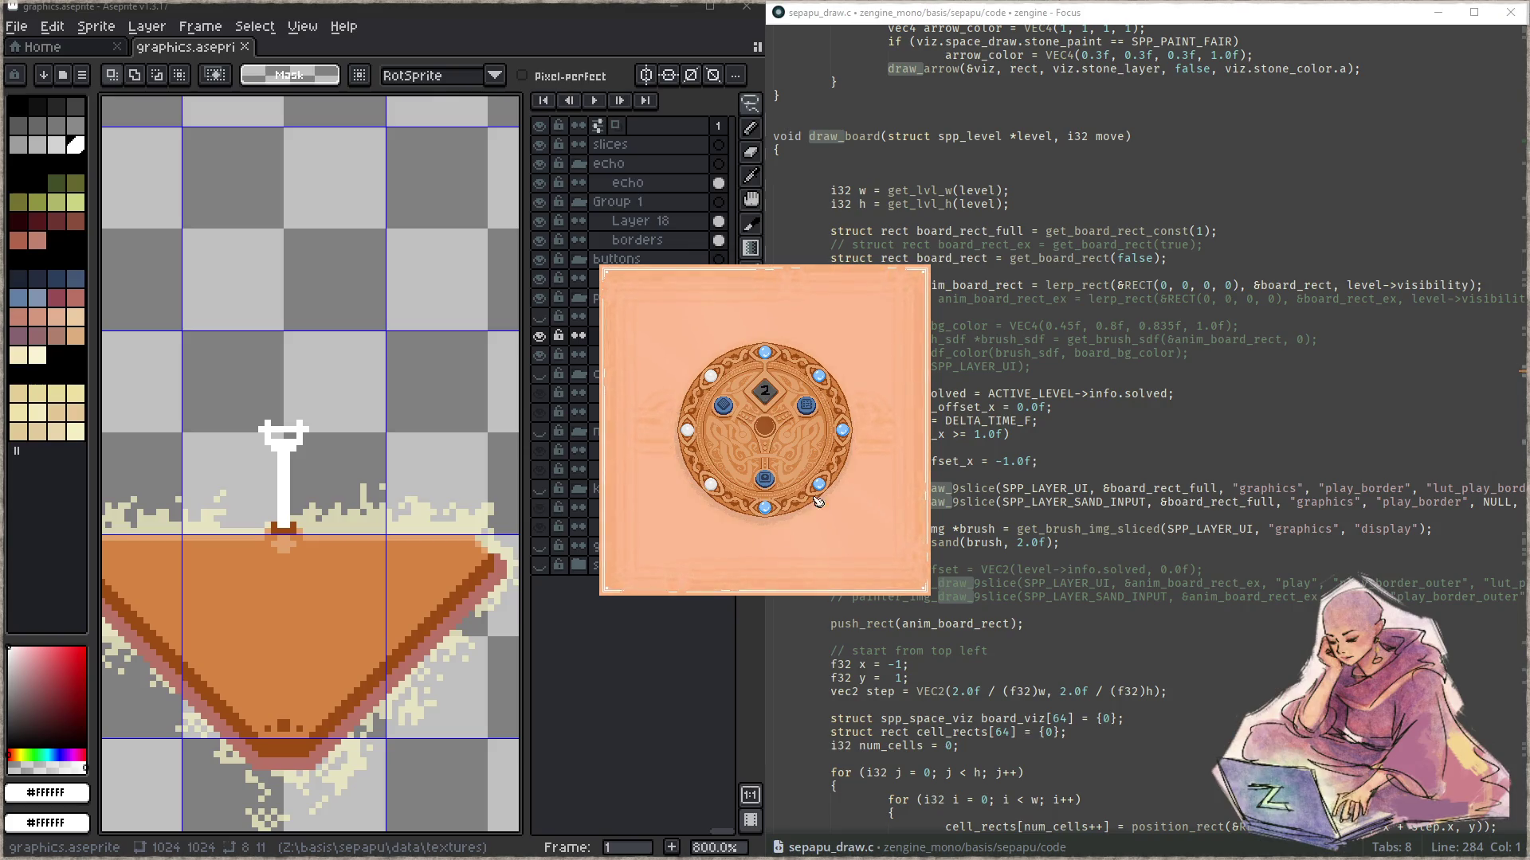
left_click(771, 482)
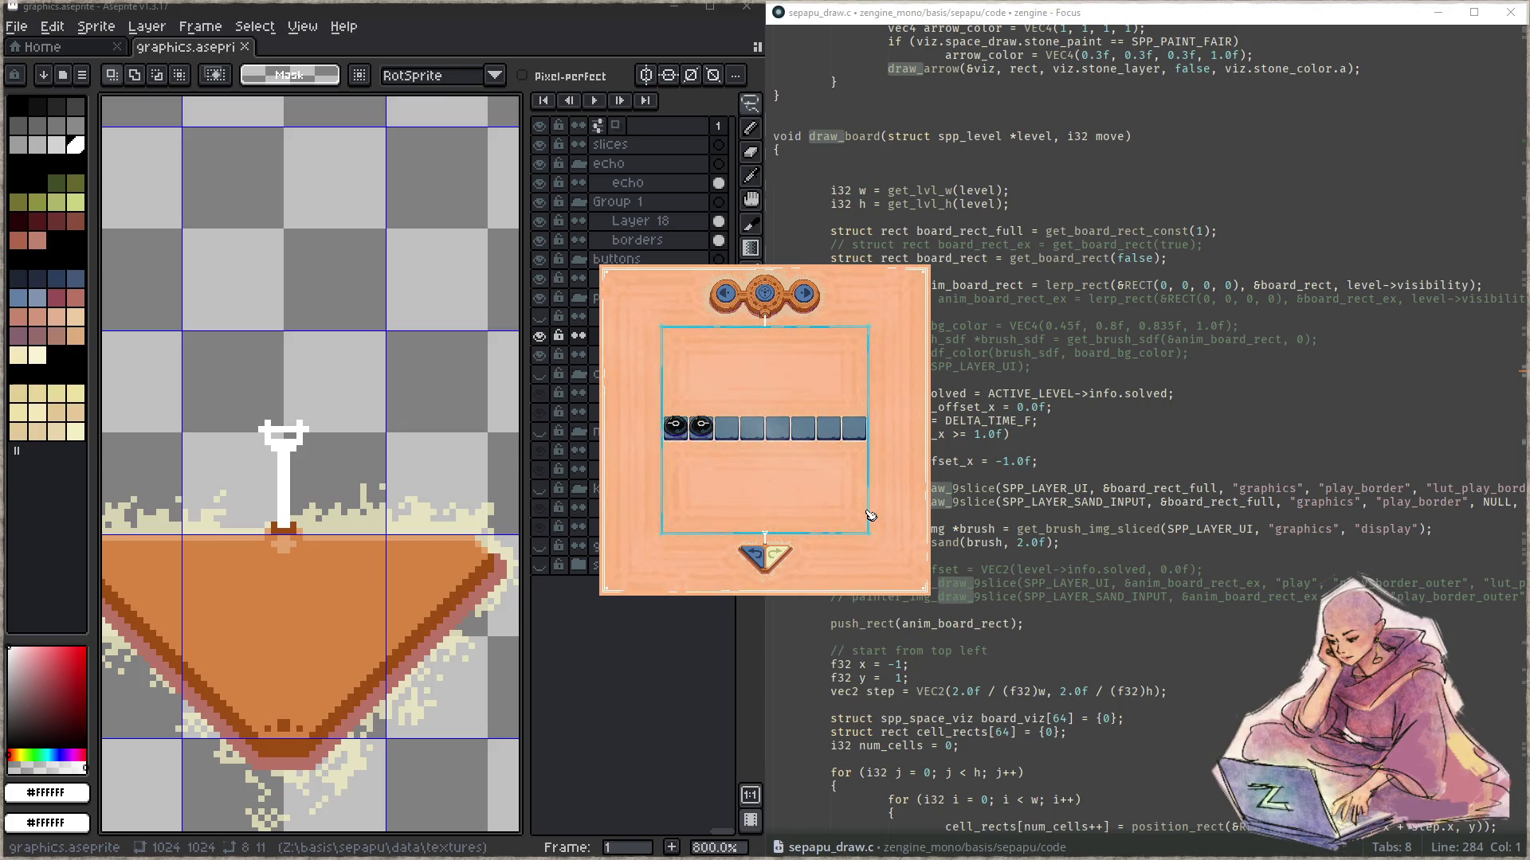
left_click_drag(331, 302, 315, 664)
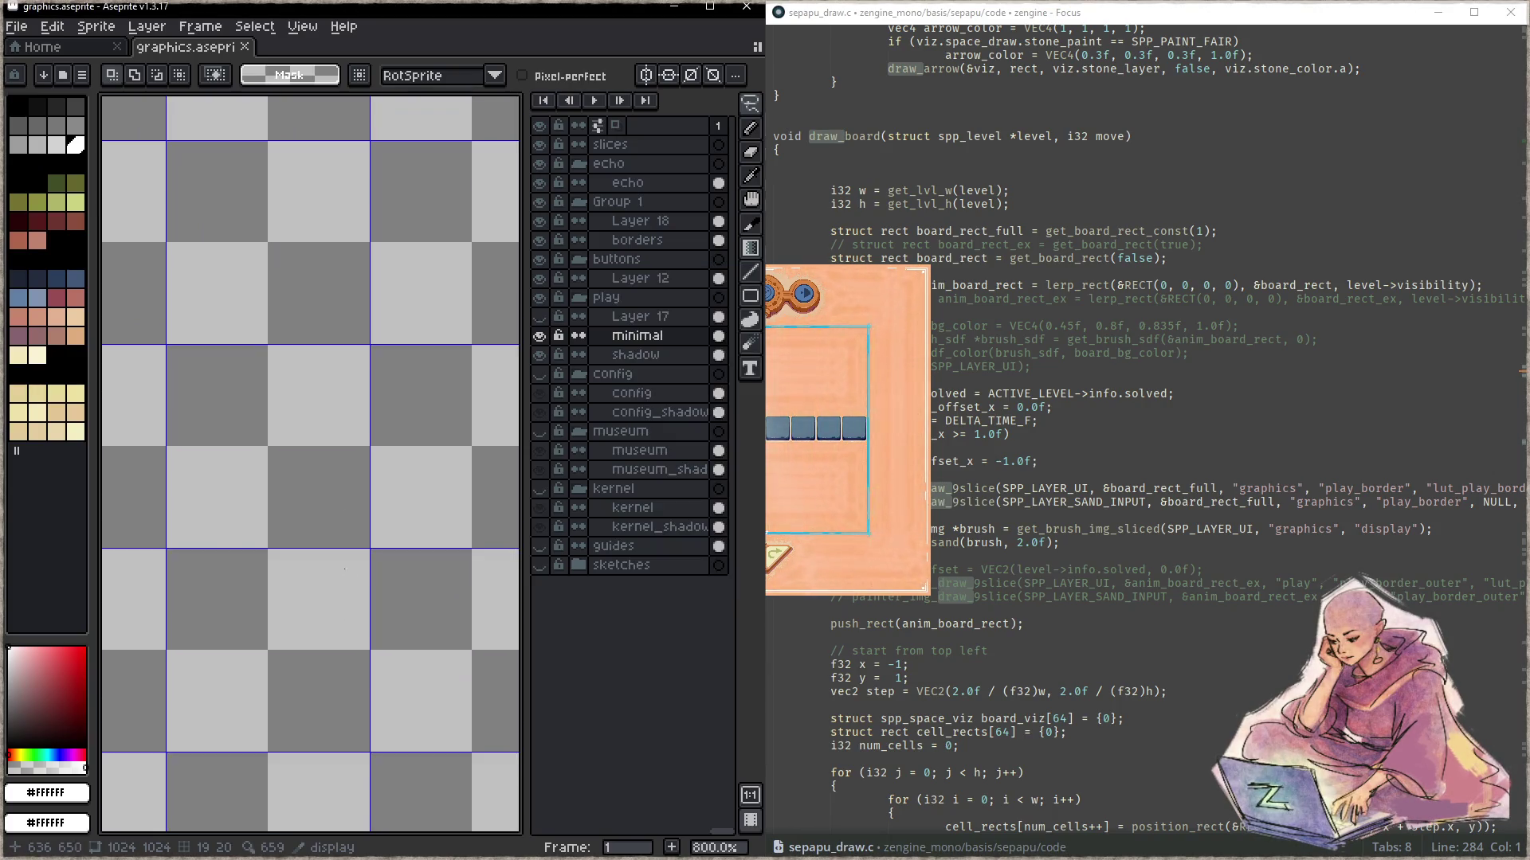
- Draw two small white legs under the connector line with the pencil
scroll(229, 533, "up", 2)
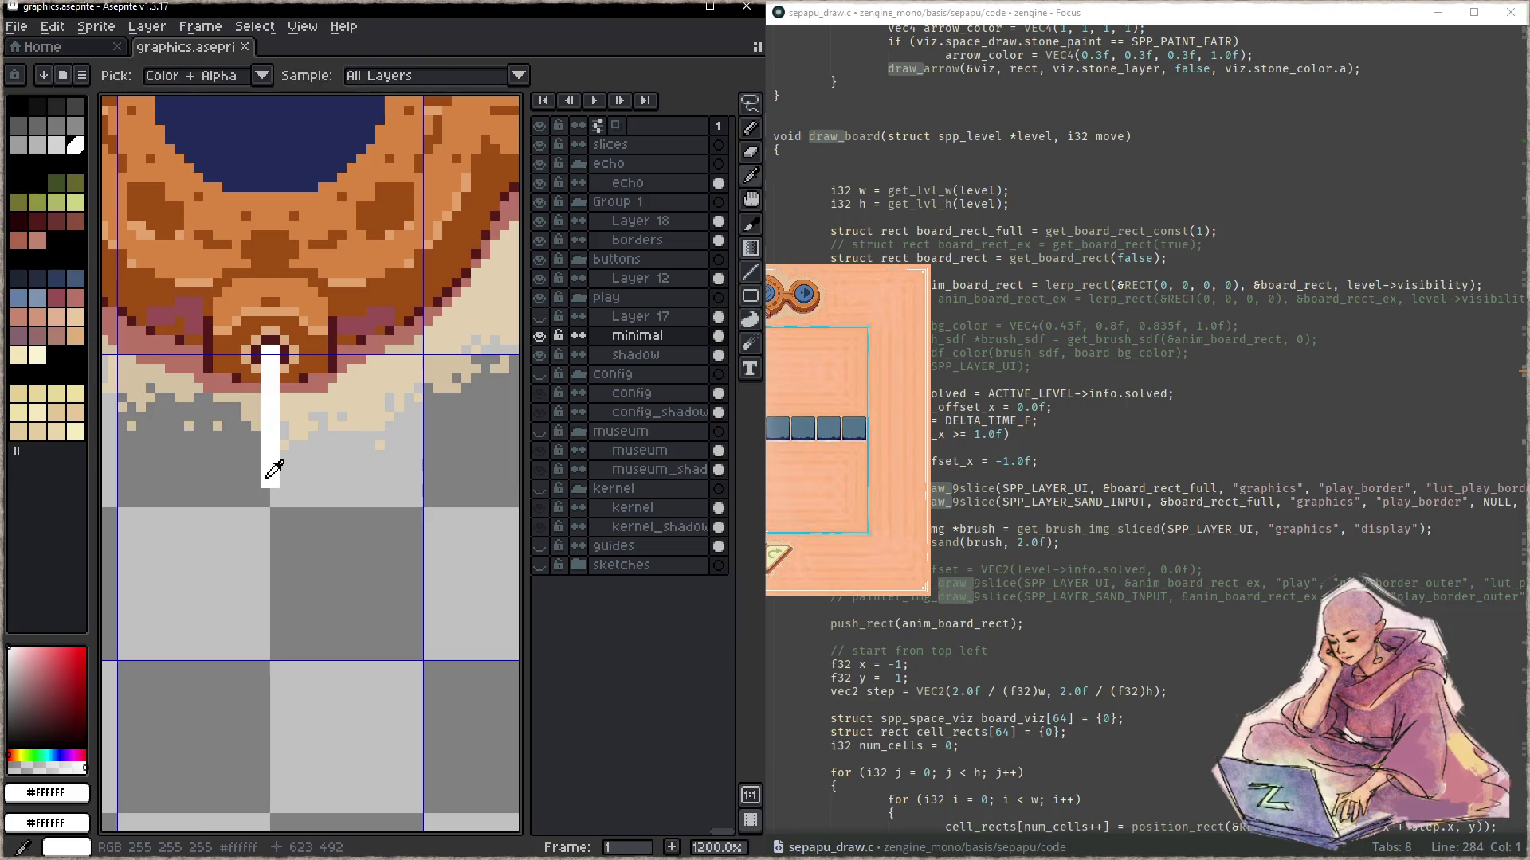
key("b")
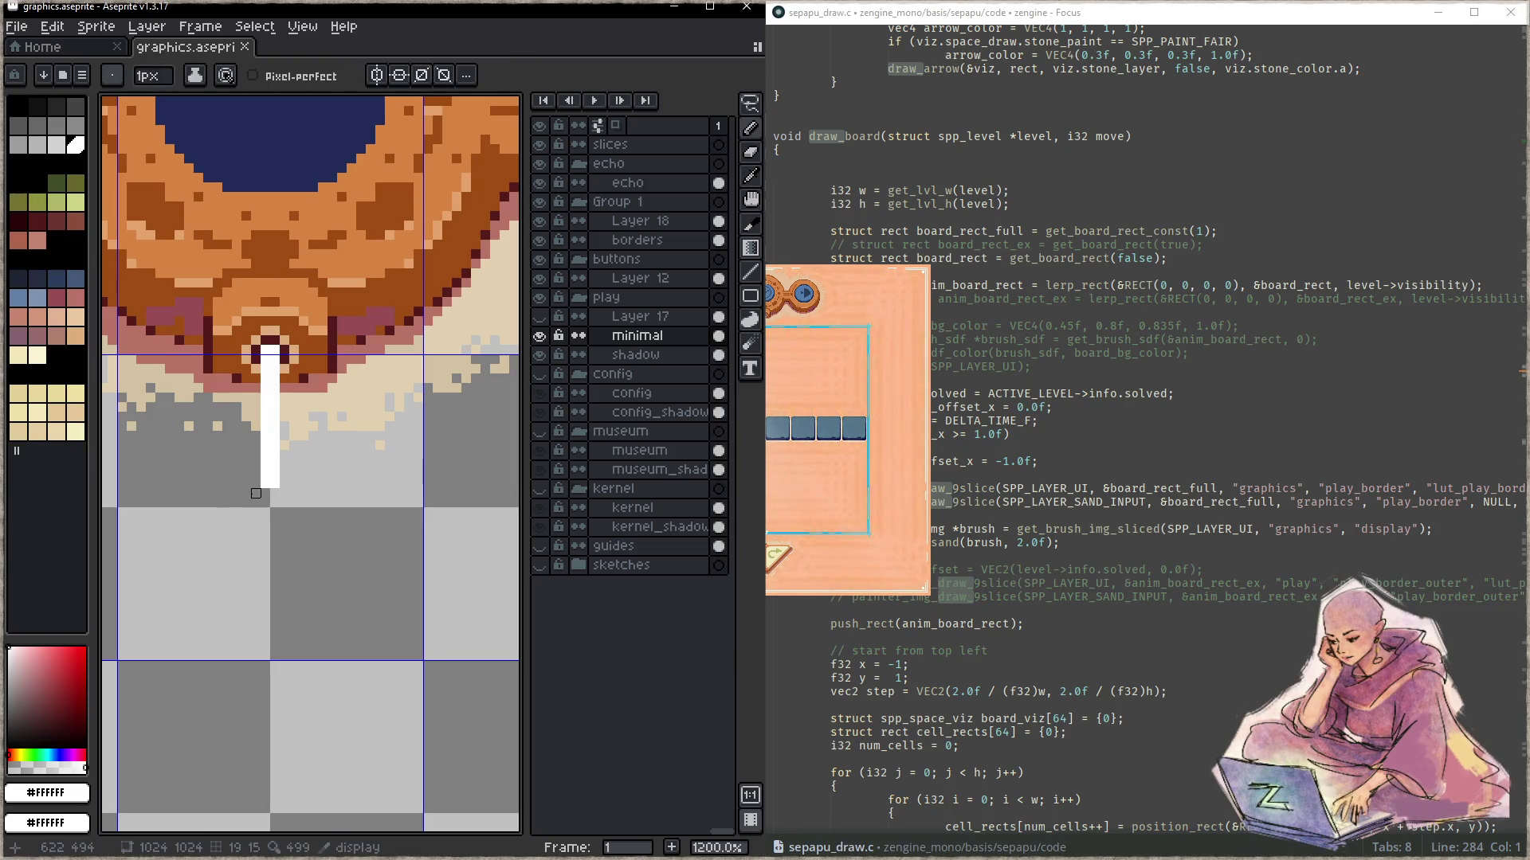
mouse_move(256, 492)
left_mouse_down()
mouse_move(256, 514)
mouse_move(285, 520)
left_mouse_up()
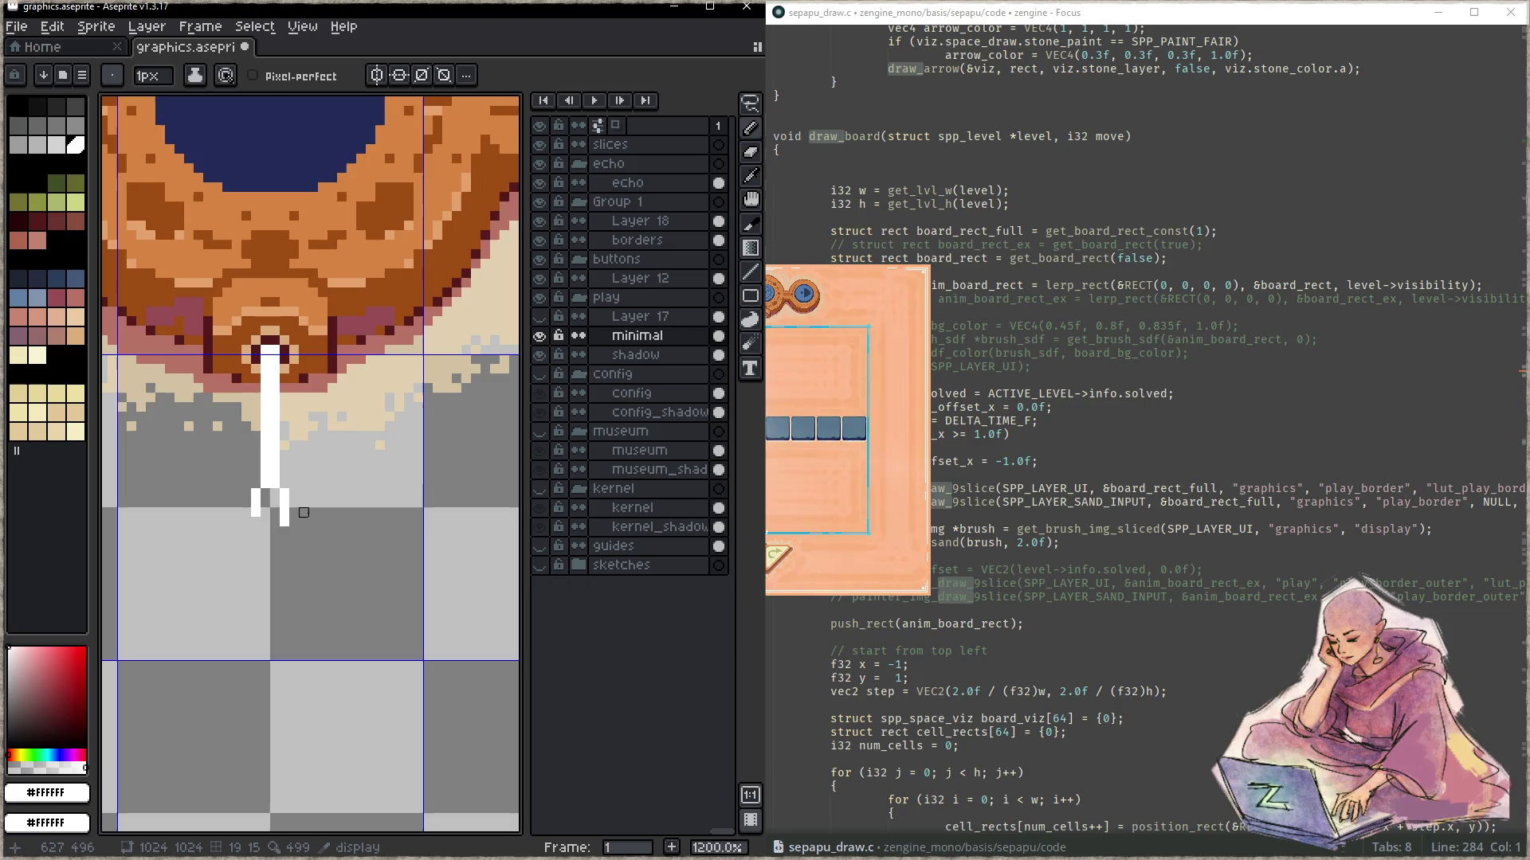
- Snap the game window to the right half and Aseprite to the left half
left_click(893, 486)
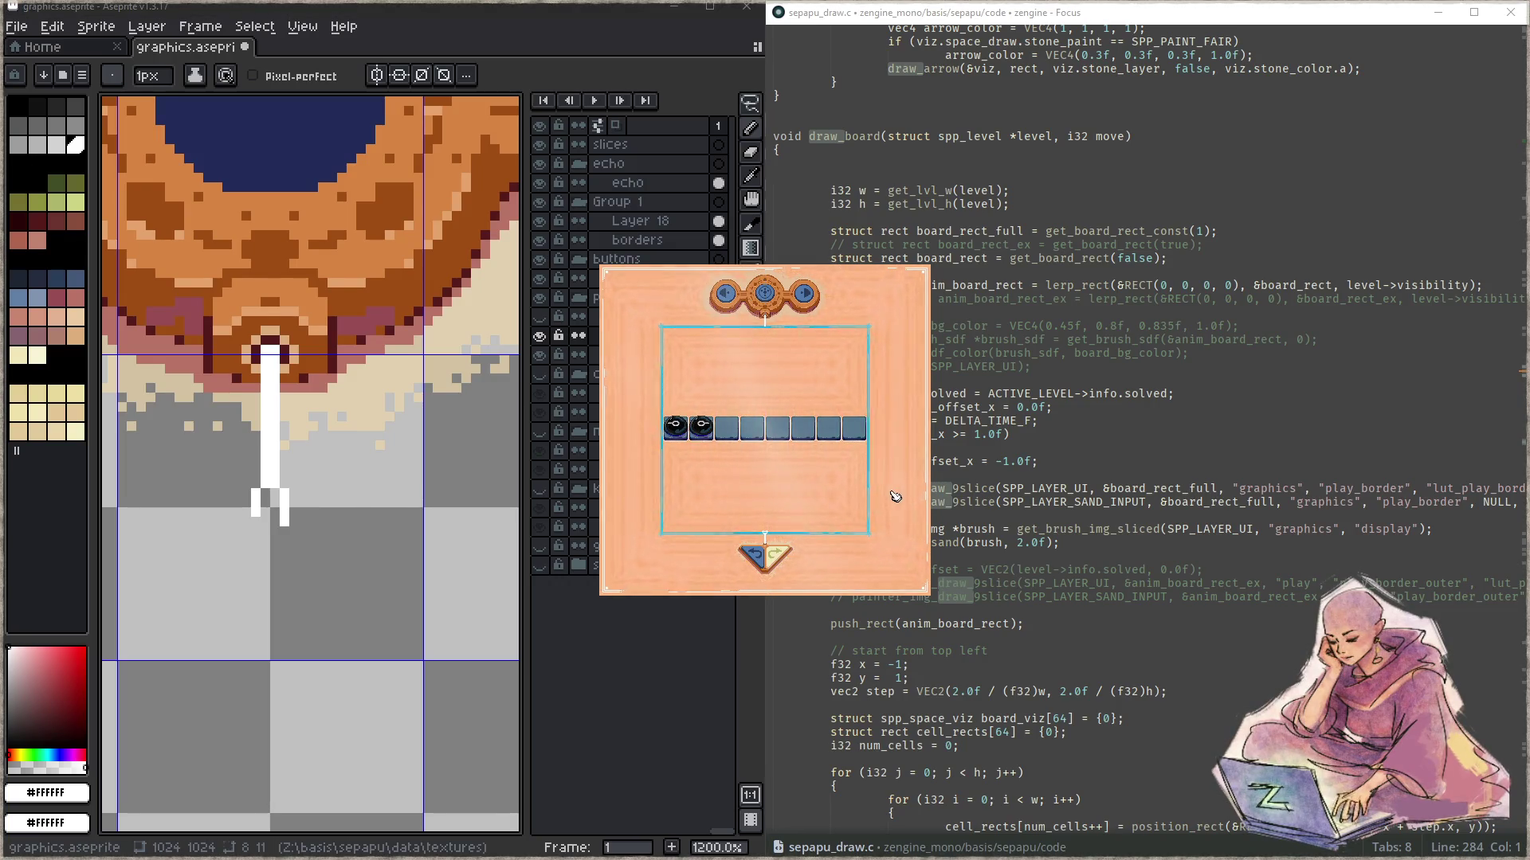
left_click(341, 551)
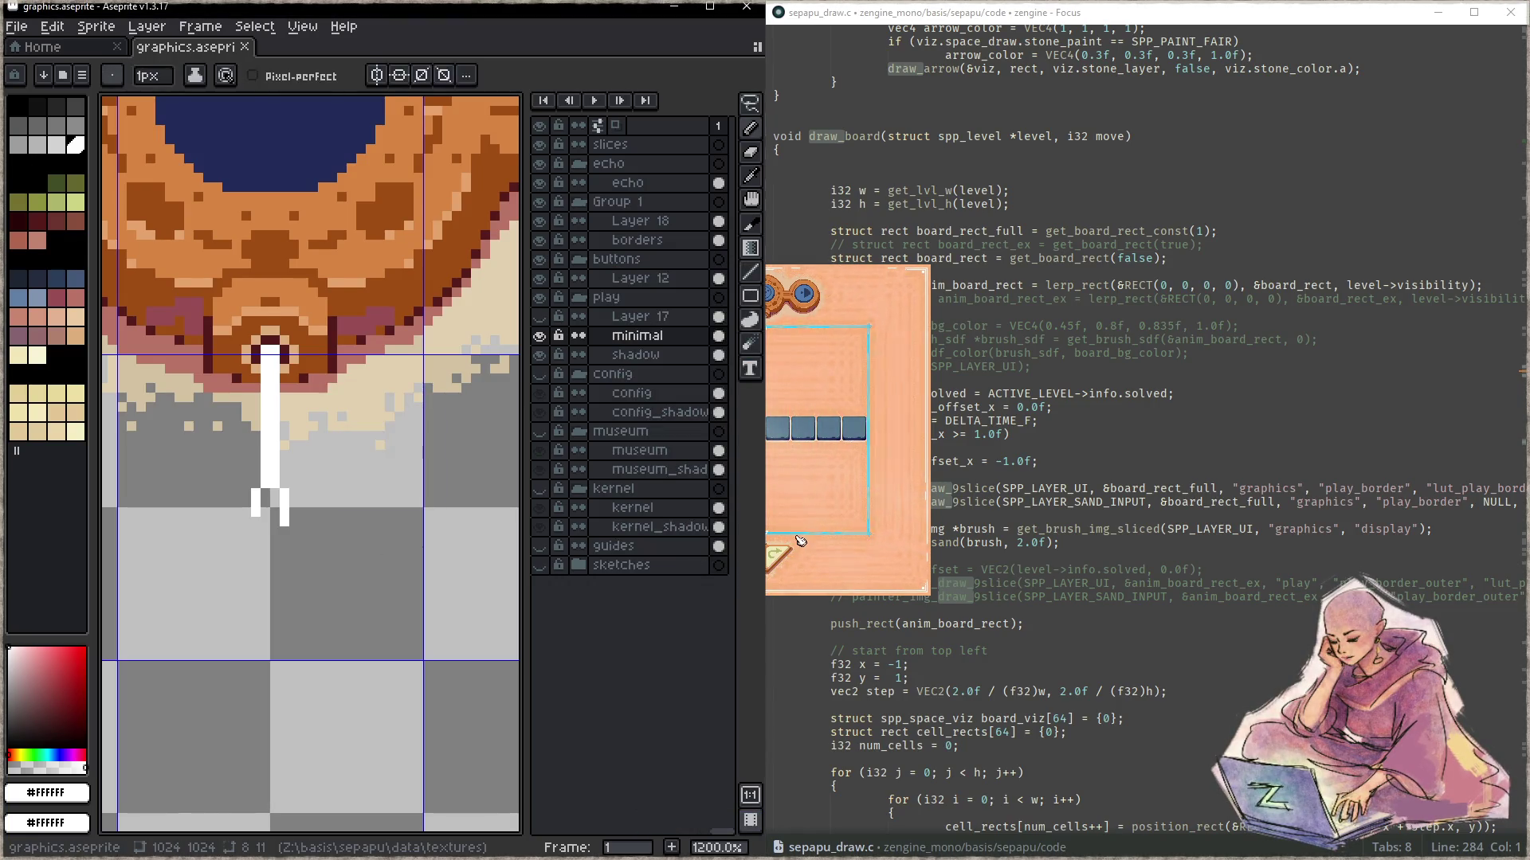
left_click(867, 547)
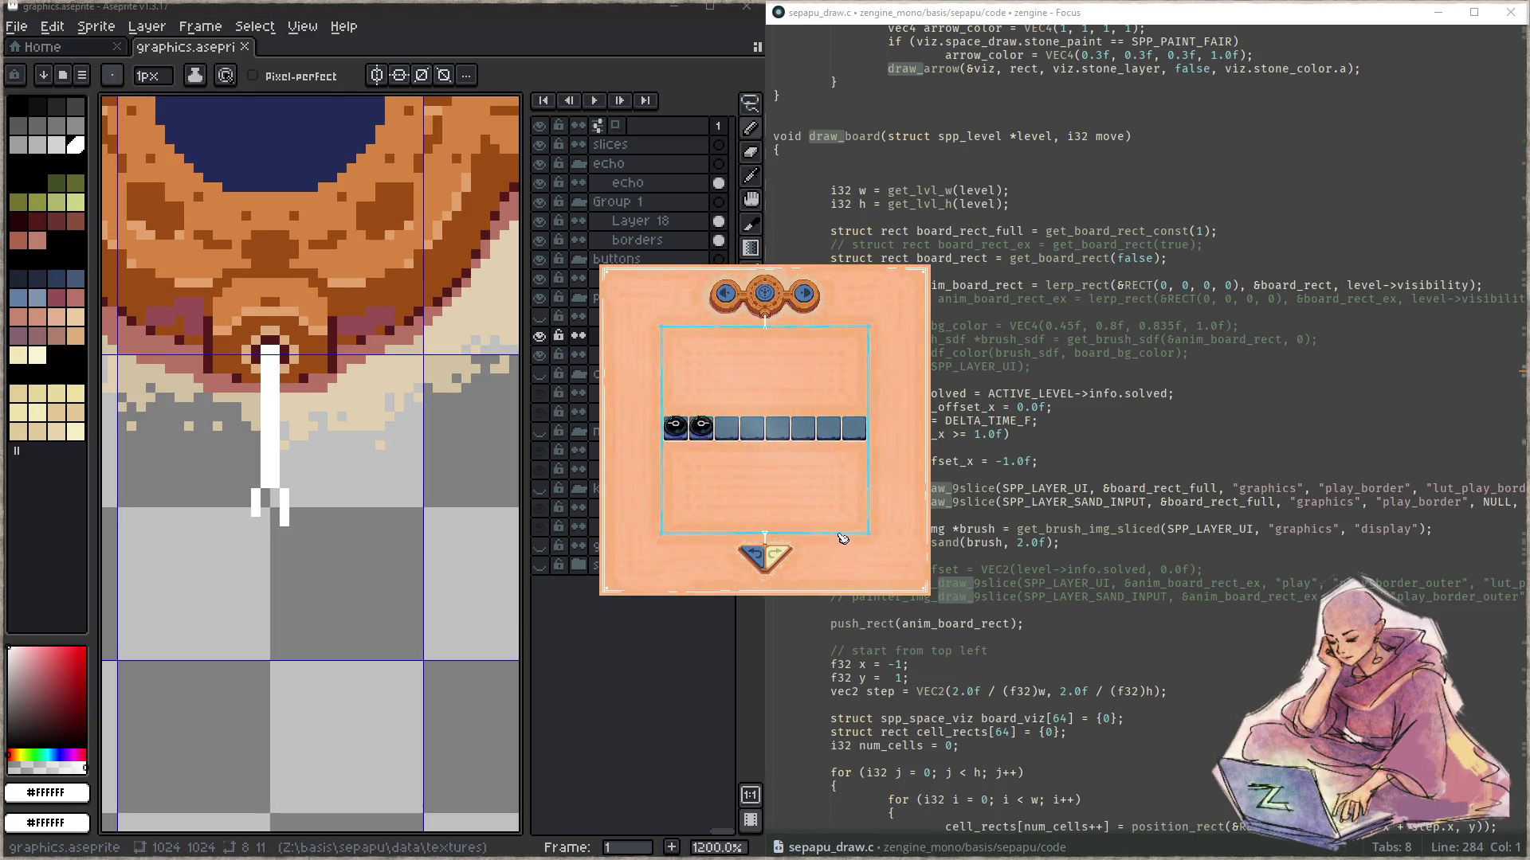
key("super+Right")
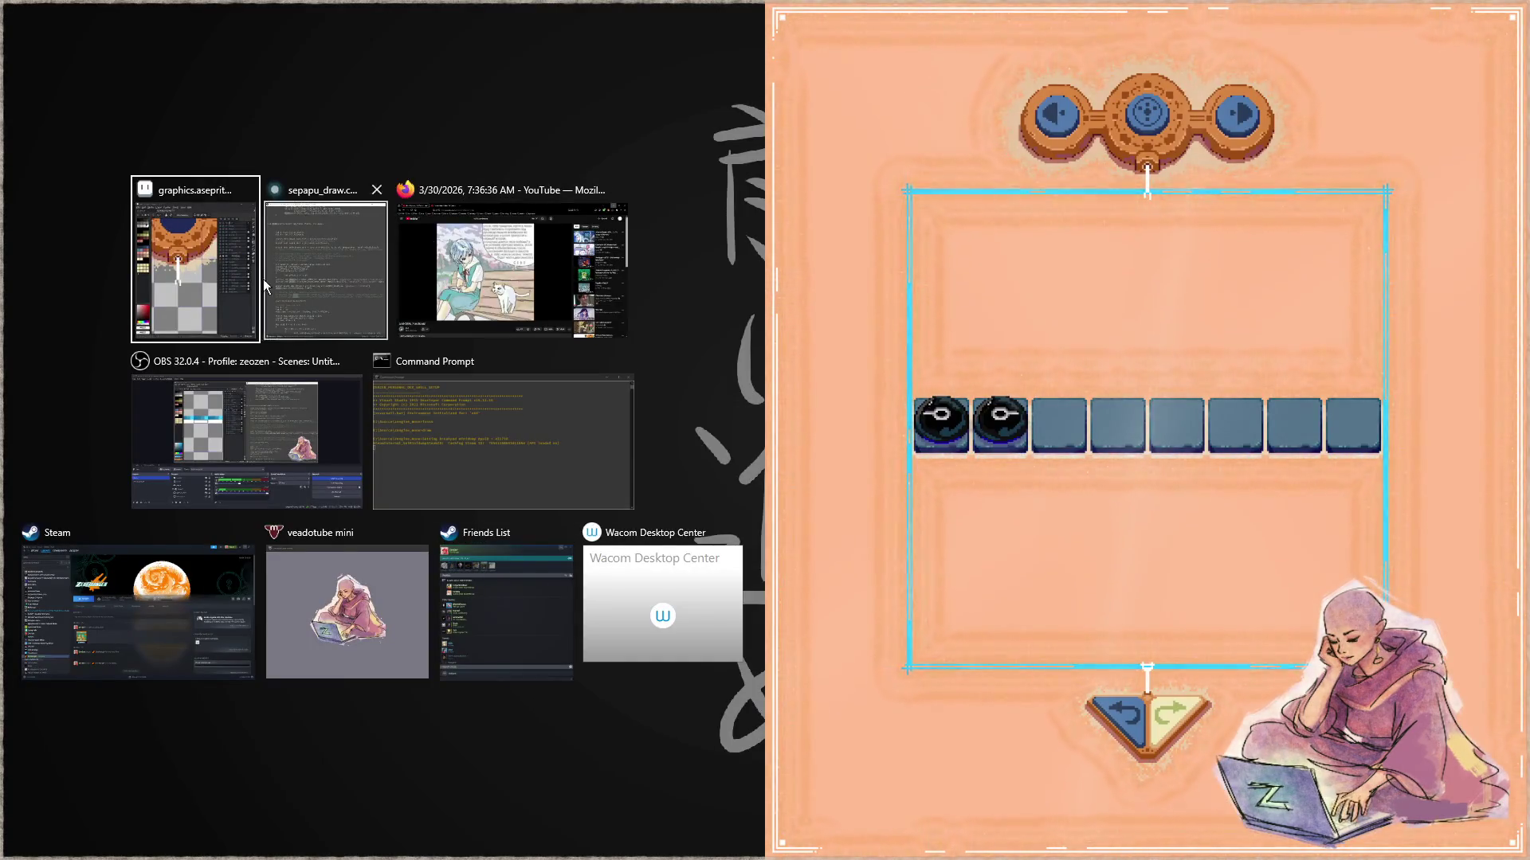
left_click(210, 304)
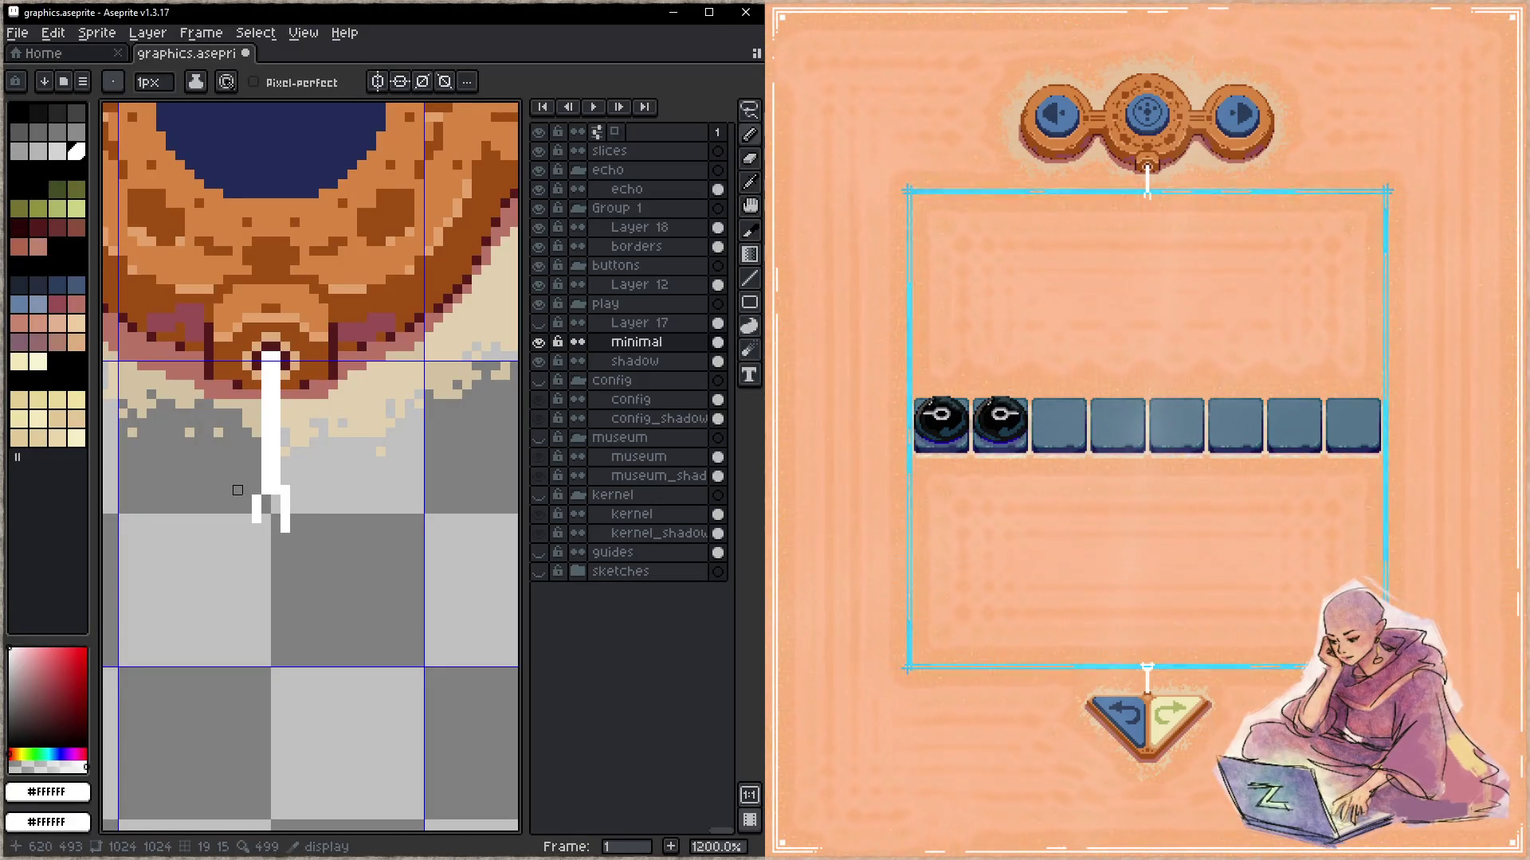
- Add white pixels on both sides of the connector's base and save
left_click(256, 490)
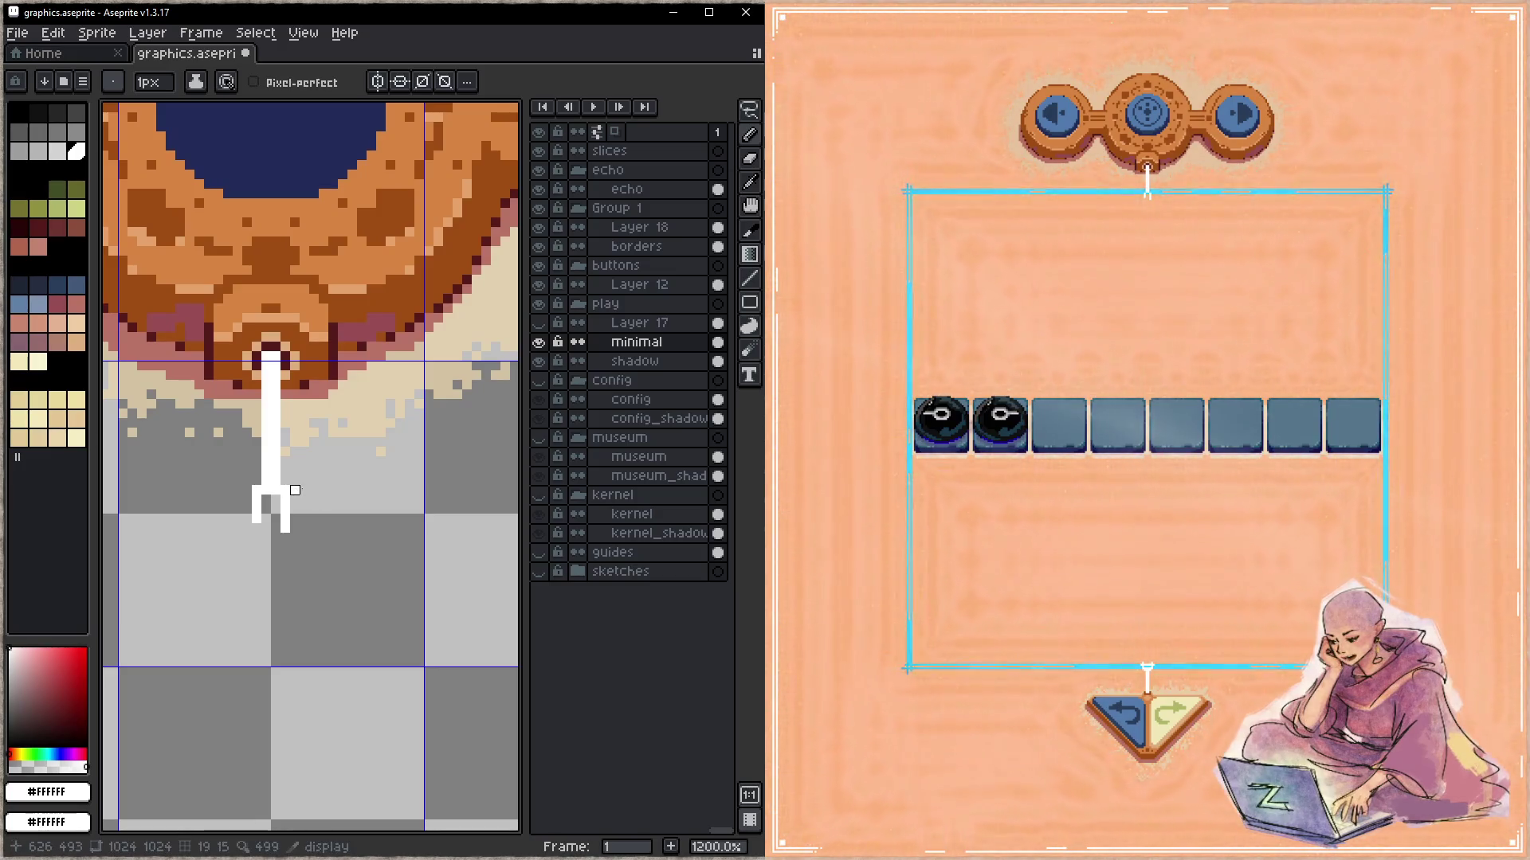
left_click(294, 509)
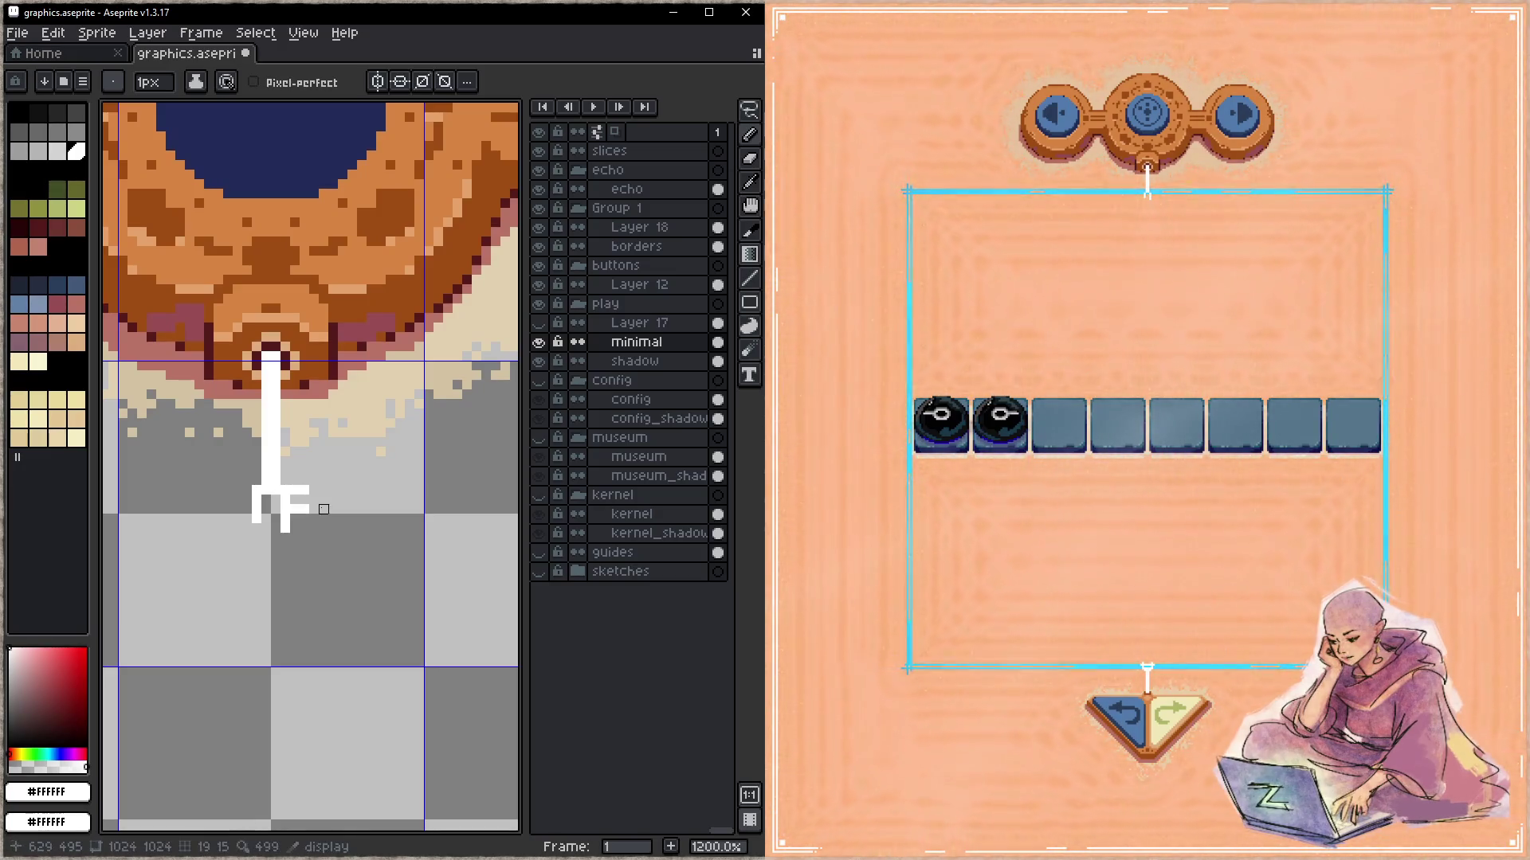
left_click(239, 509)
mouse_move(228, 509)
left_mouse_down()
mouse_move(238, 499)
mouse_move(217, 490)
left_mouse_up()
key("ctrl+s")
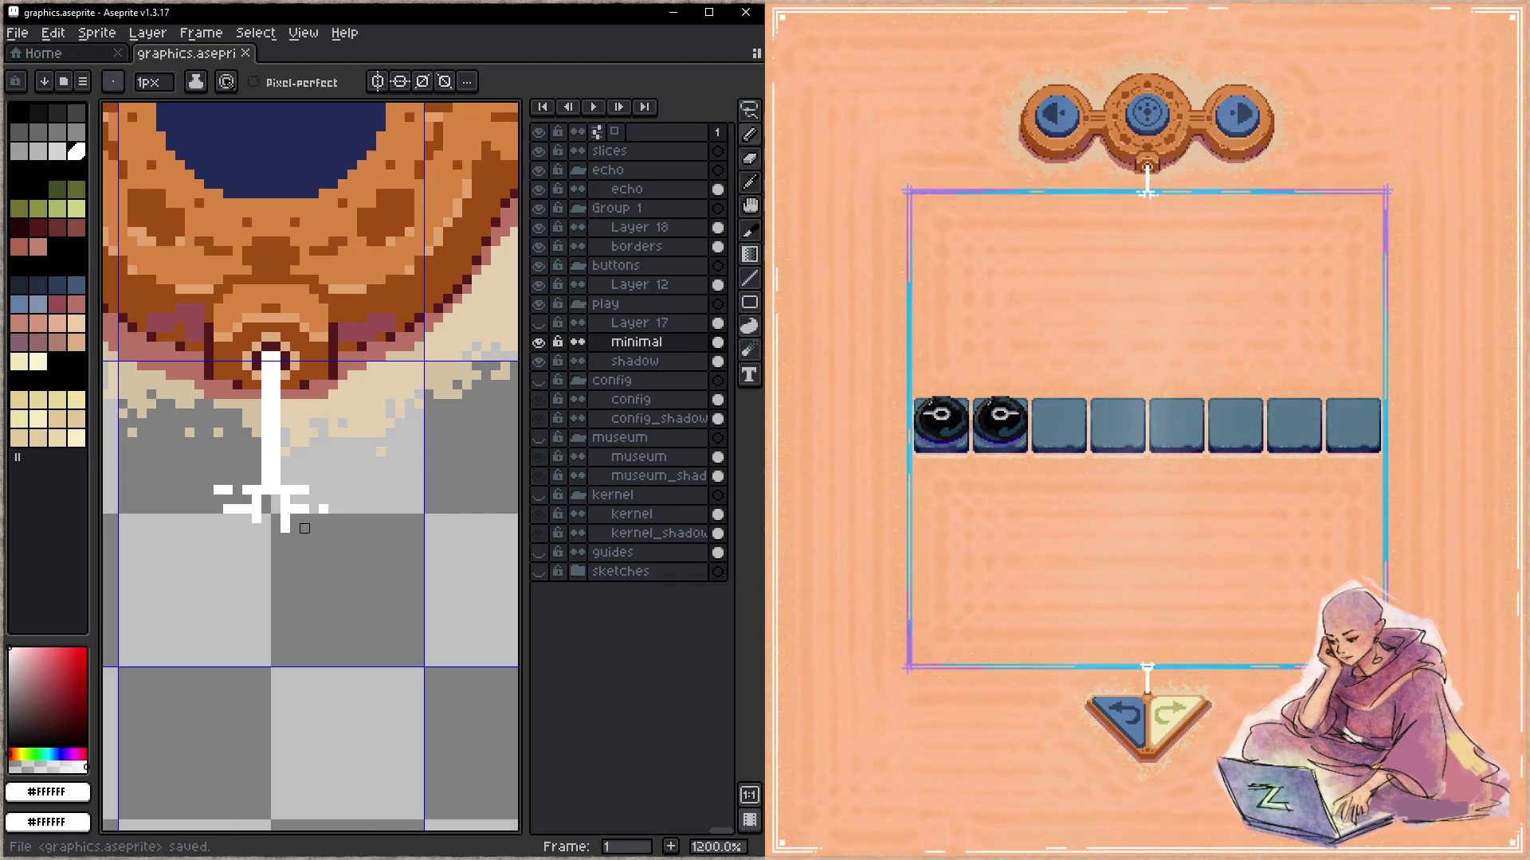
- Erase the bottom tip of the vertical stroke and save
key("e")
left_click_drag(285, 519, 285, 528)
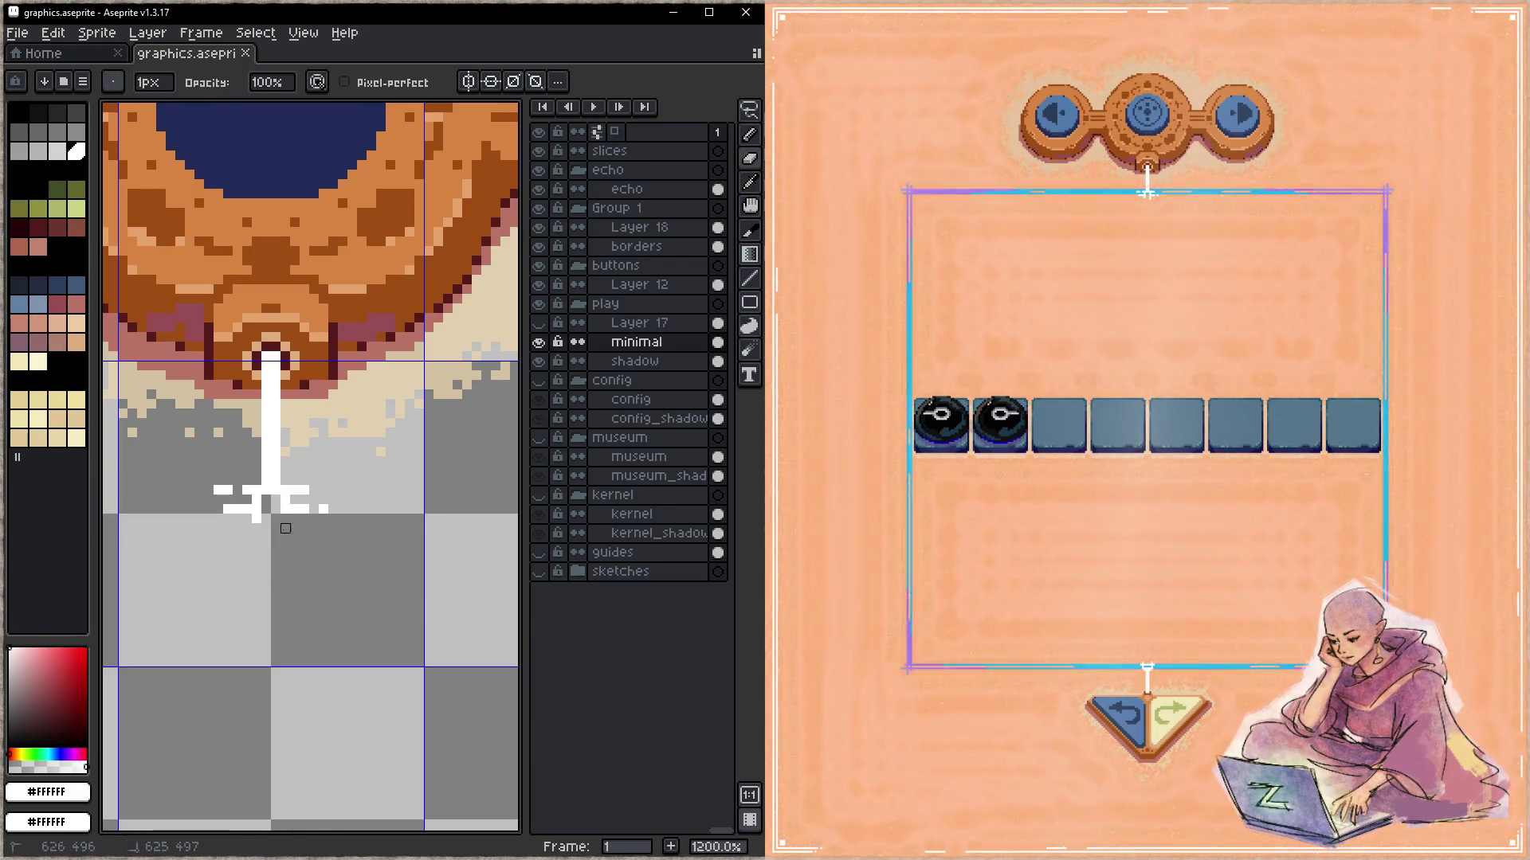
scroll(311, 547, "down", 1)
scroll(310, 536, "up", 1)
key("ctrl+s")
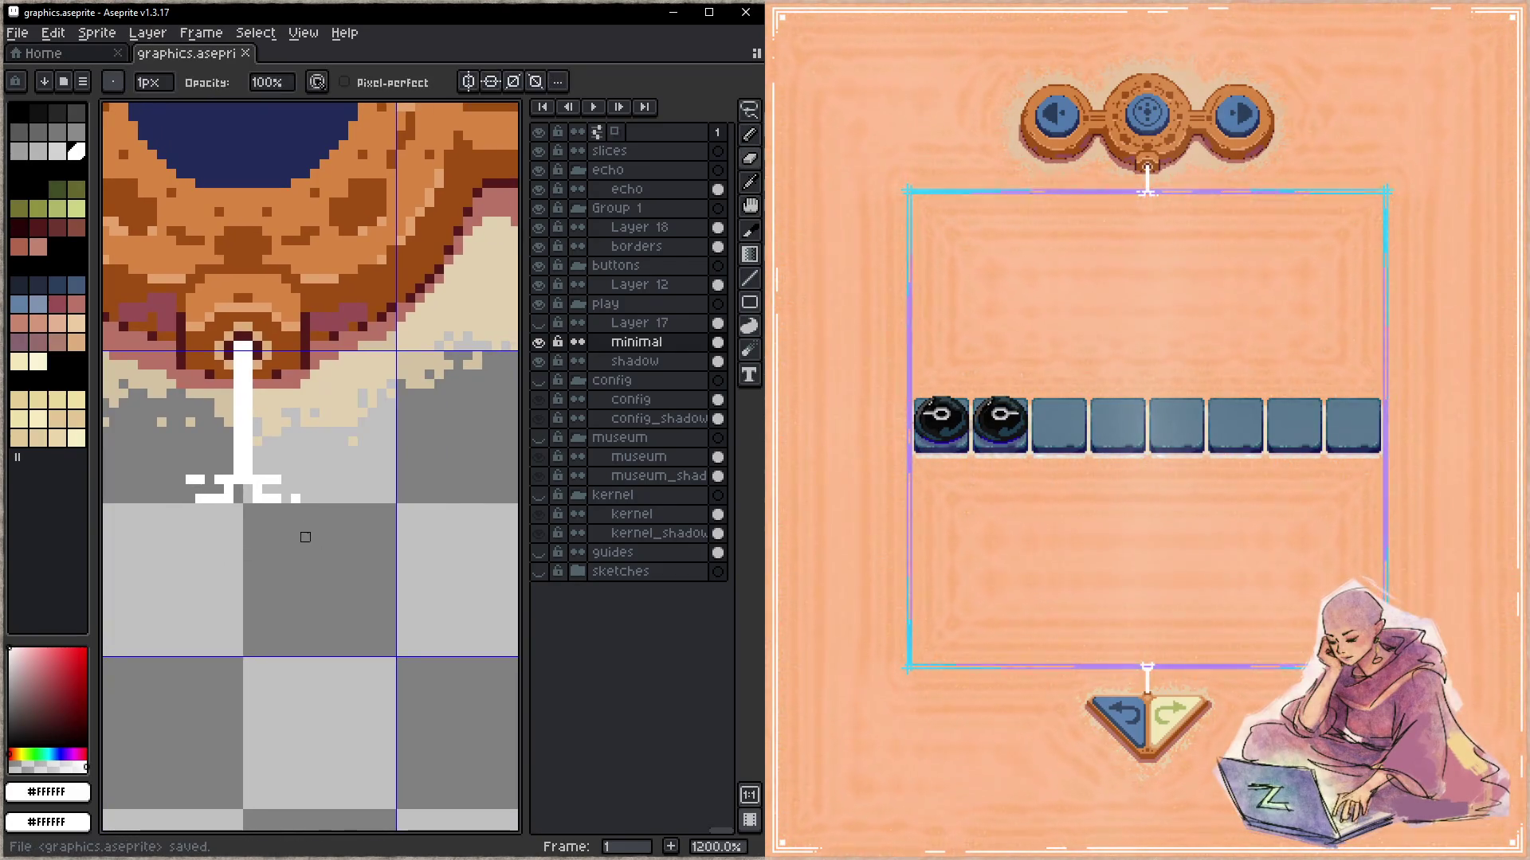
- Nudge the horizontal branch of white pixels up one pixel and save
key("m")
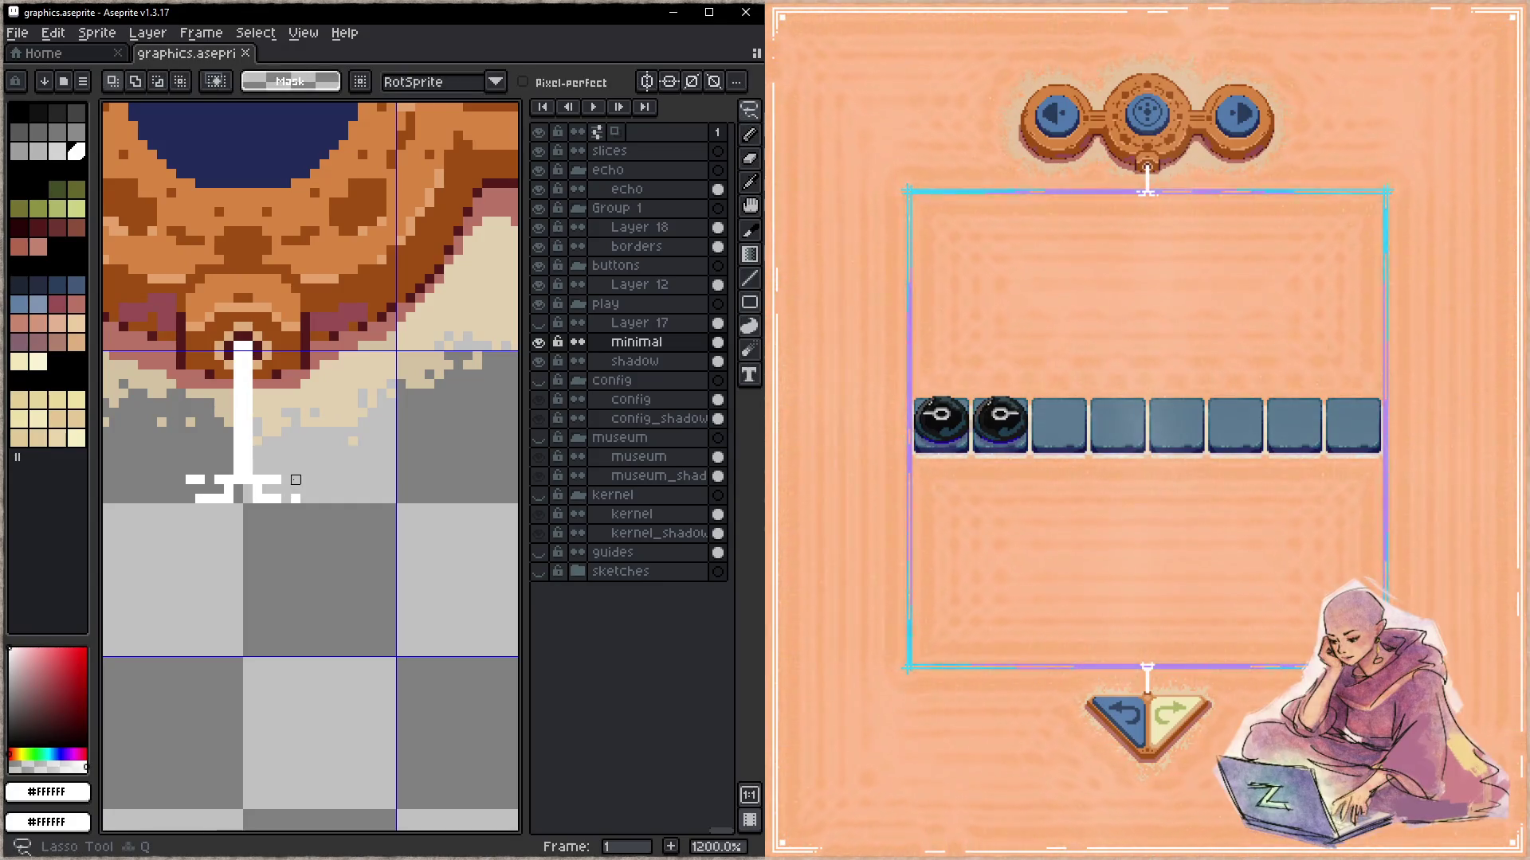
left_click_drag(301, 475, 167, 514)
key("Up")
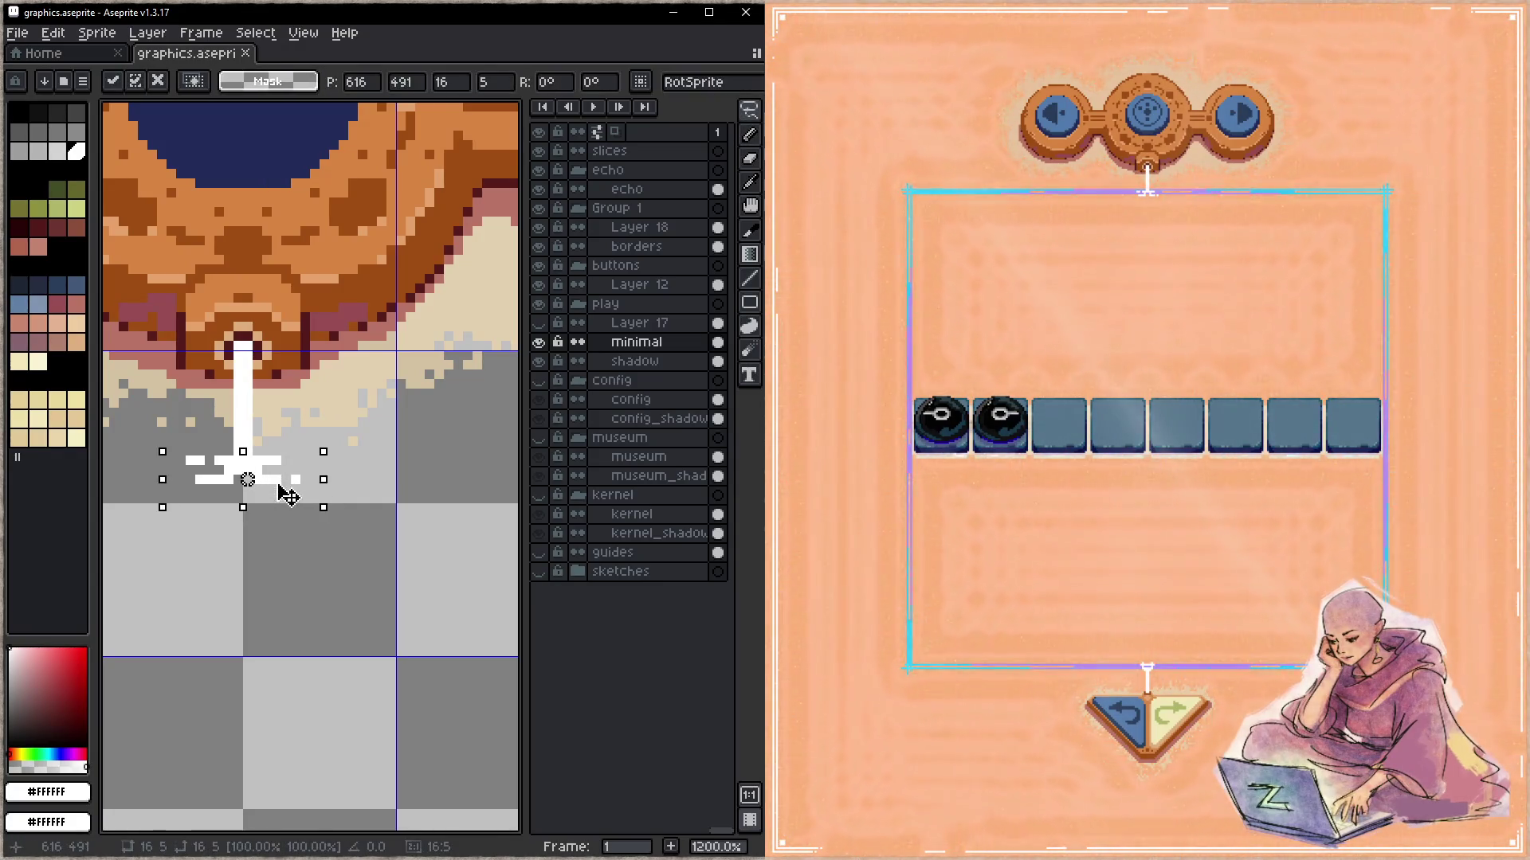
left_click(334, 489)
key("ctrl+s")
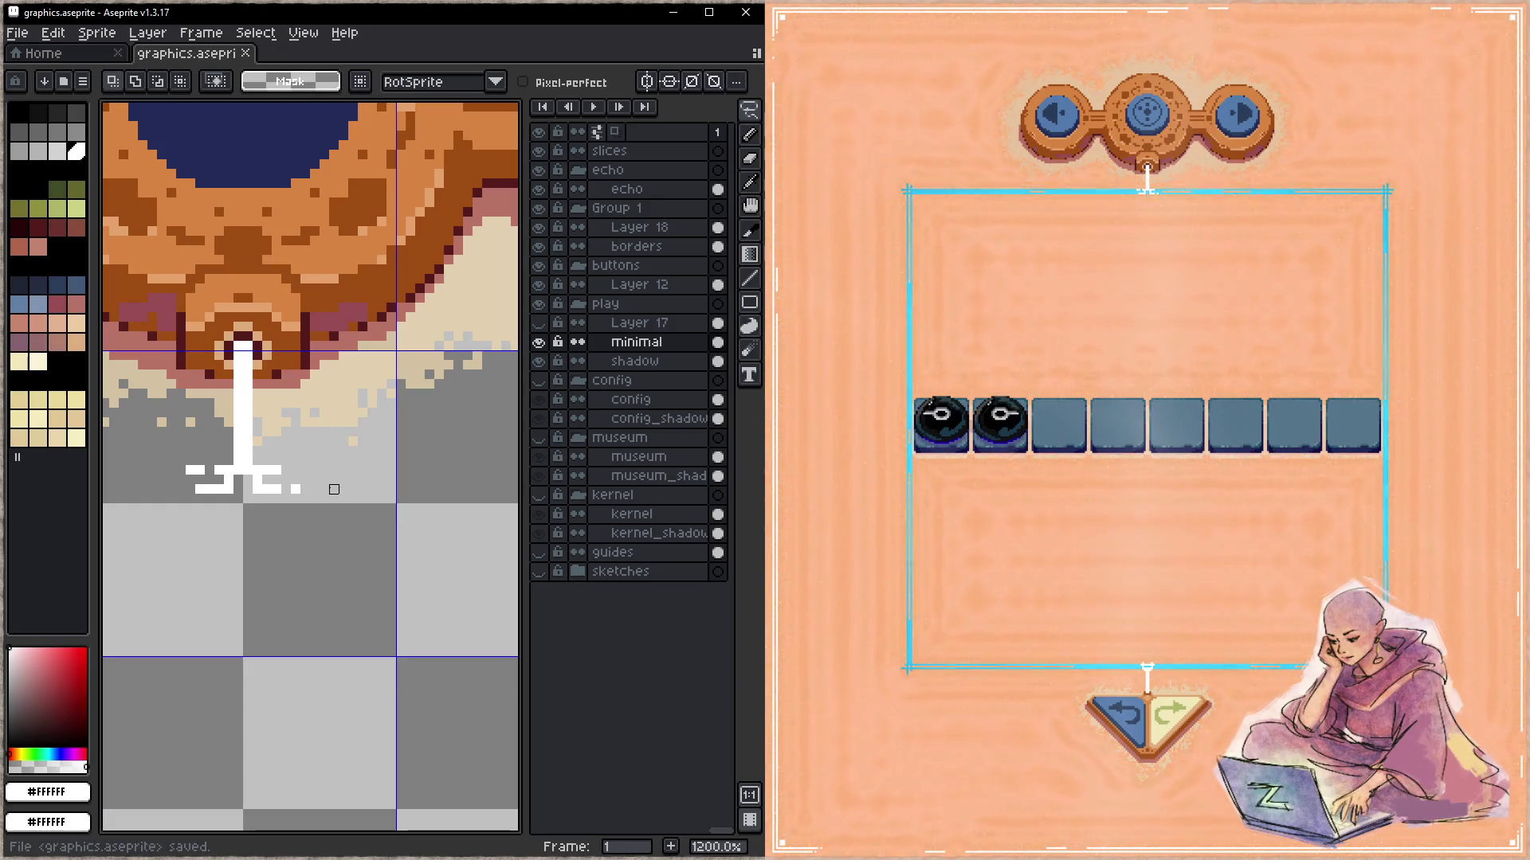
- Extend the horizontal white line rightward, add pixels at both ends, and save
key("i")
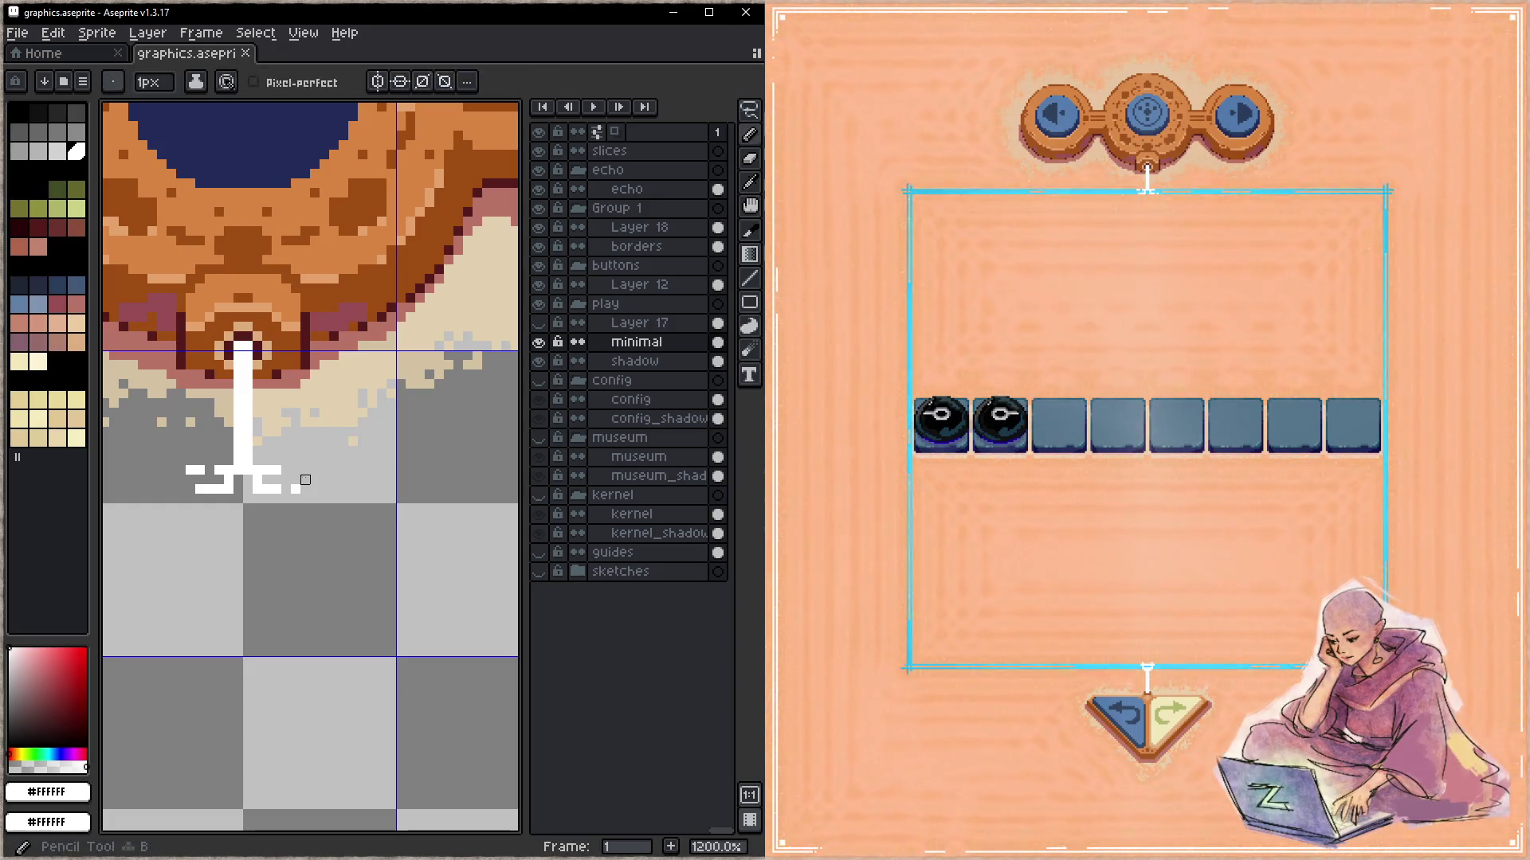
key("b")
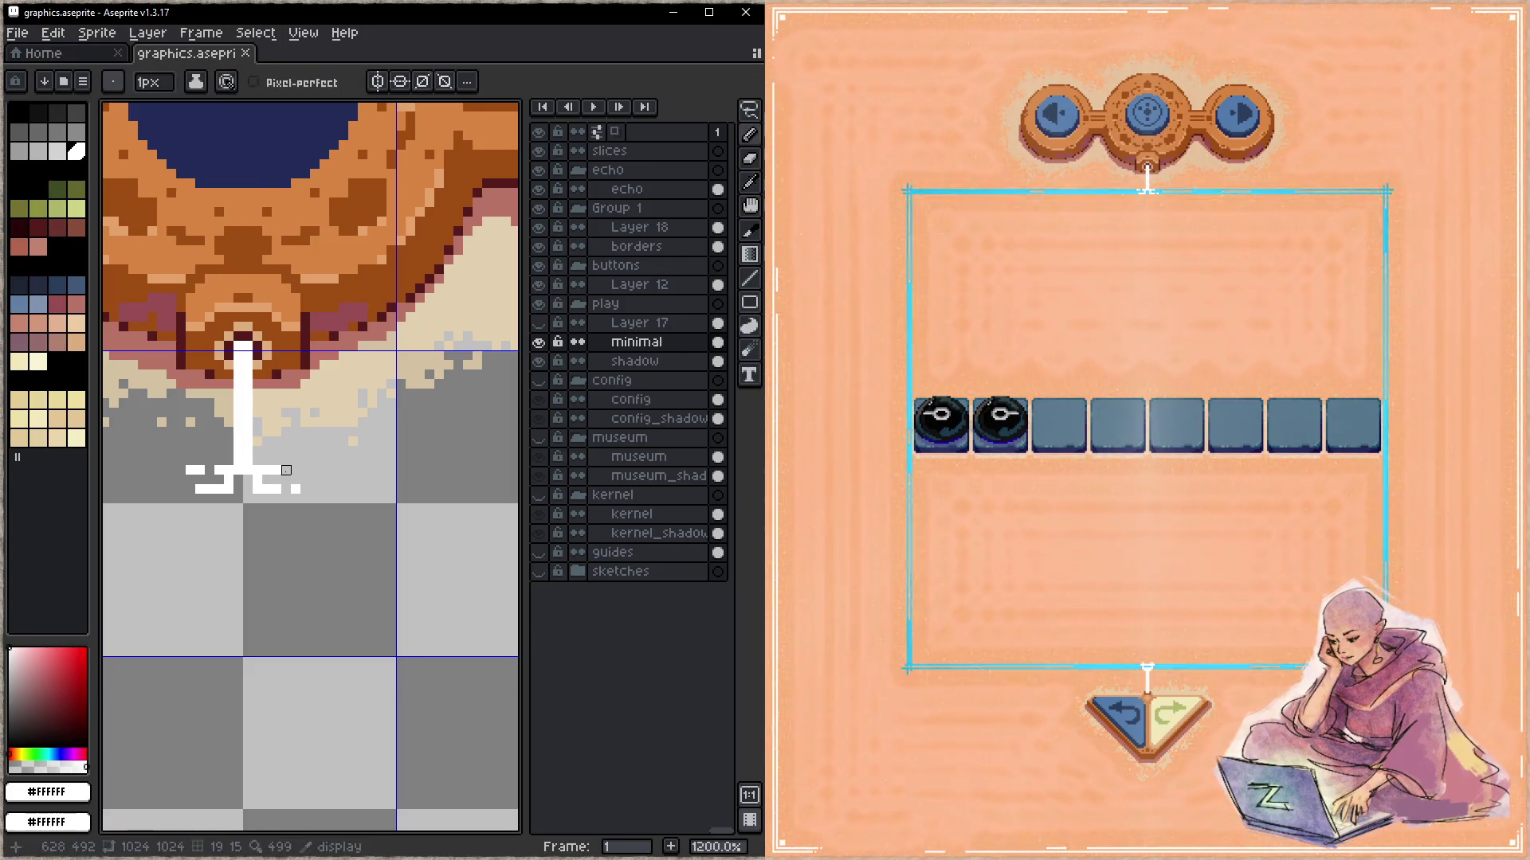
left_click_drag(305, 470, 324, 470)
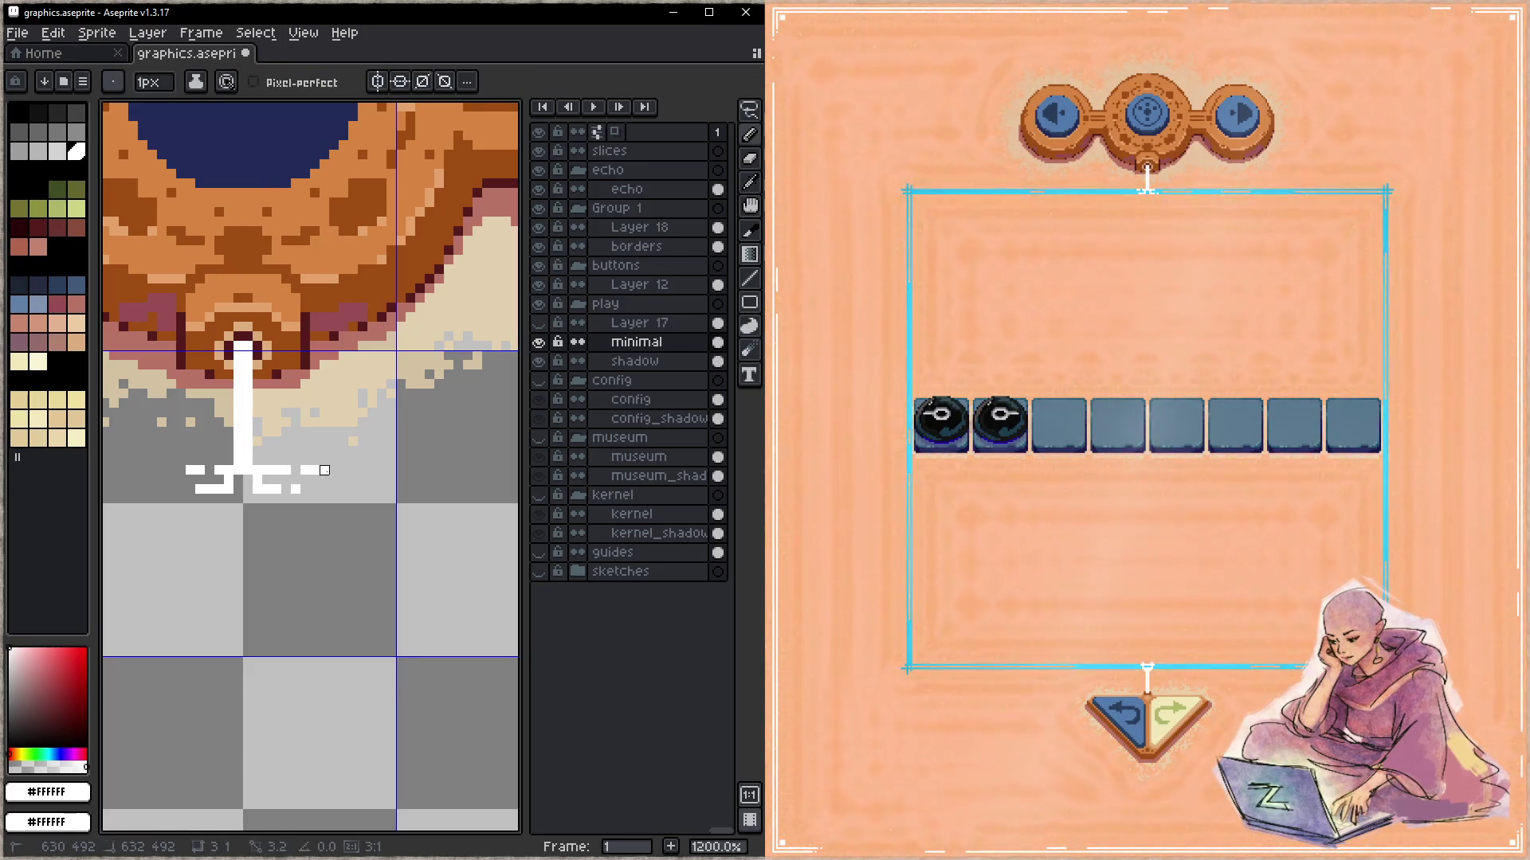
scroll(255, 522, "left", 2)
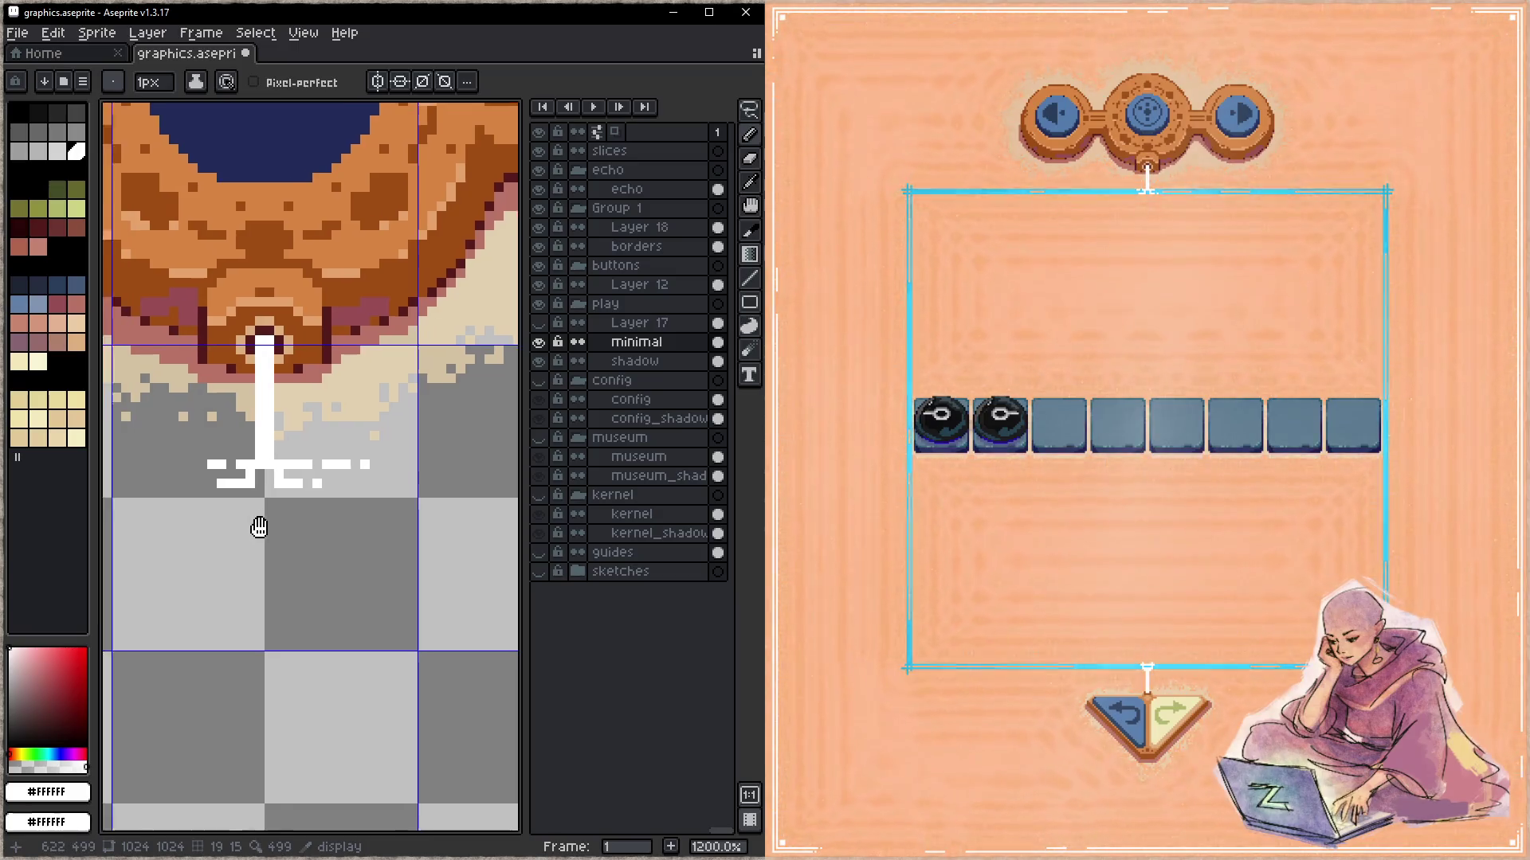
key("ctrl+s")
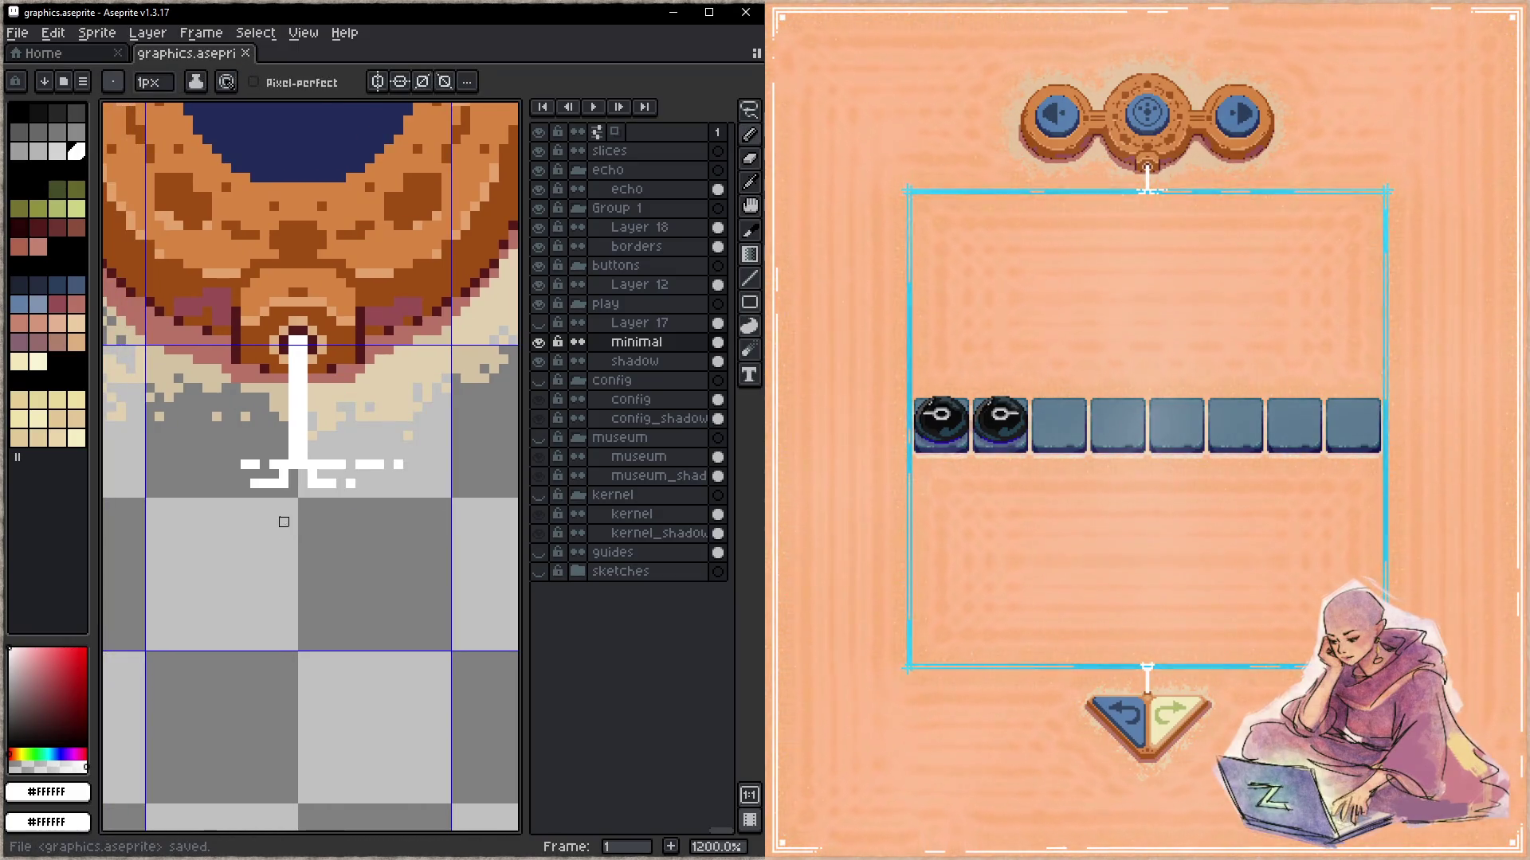
left_click(226, 475)
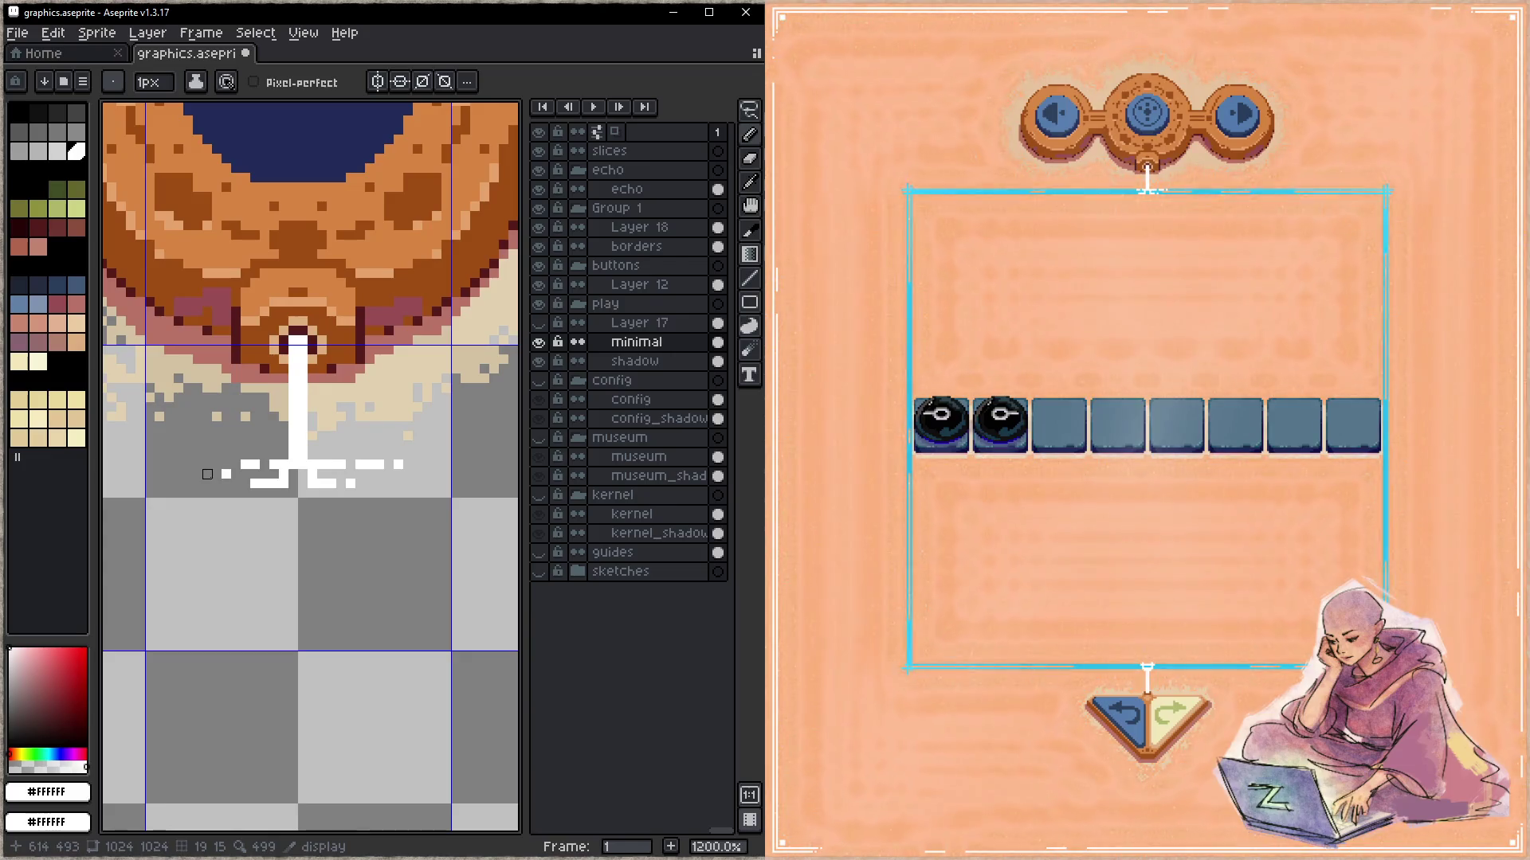
left_click(216, 474)
scroll(359, 556, "down", 1)
scroll(359, 556, "right", 1)
key("ctrl+s")
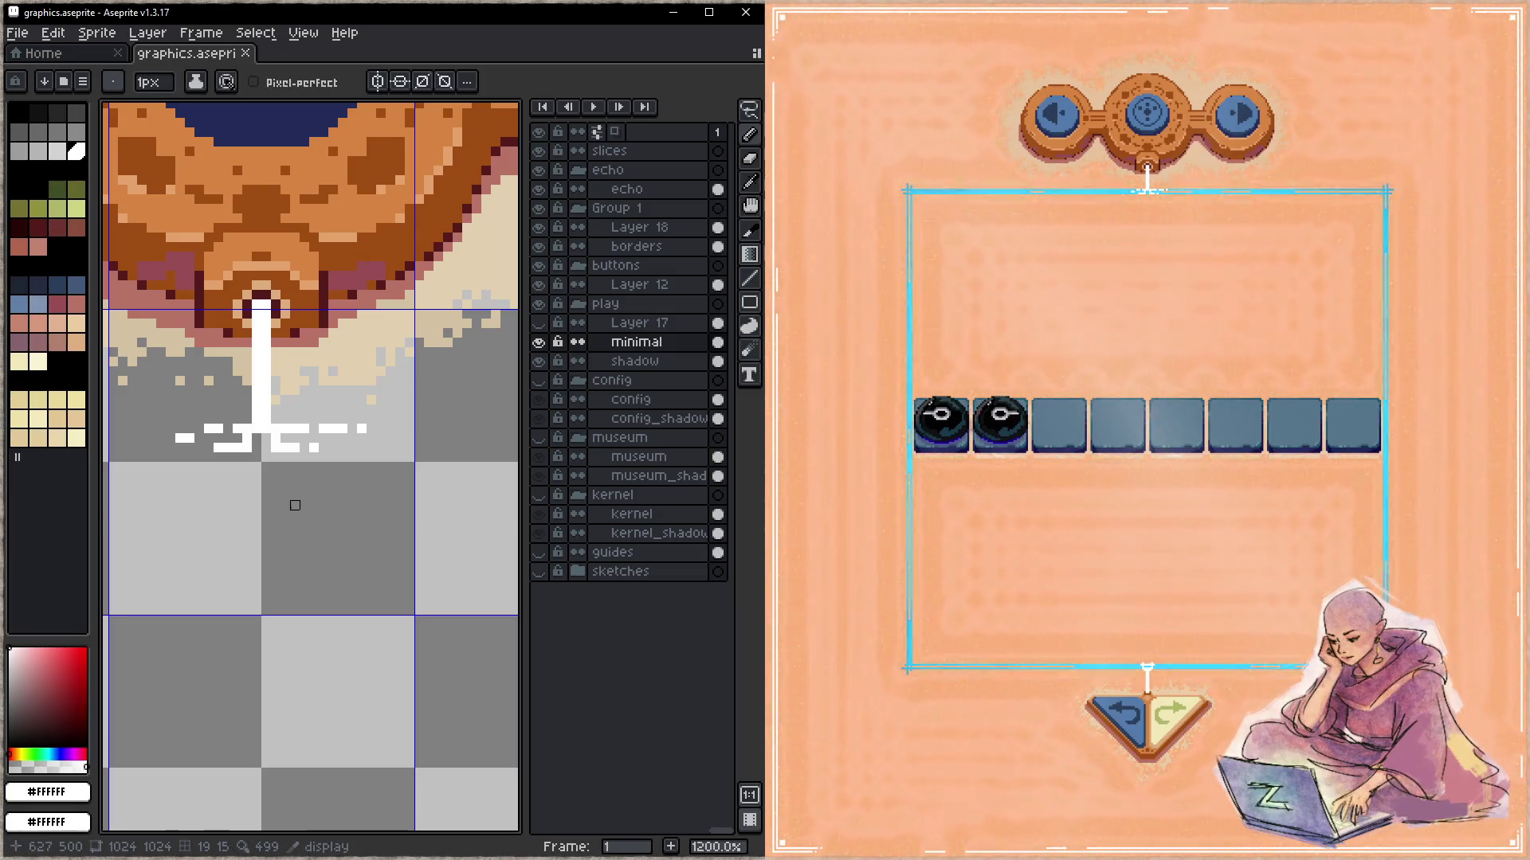
- Switch between game levels to check the redrawn connector, ending on a small four-by-three board
left_click(1266, 131)
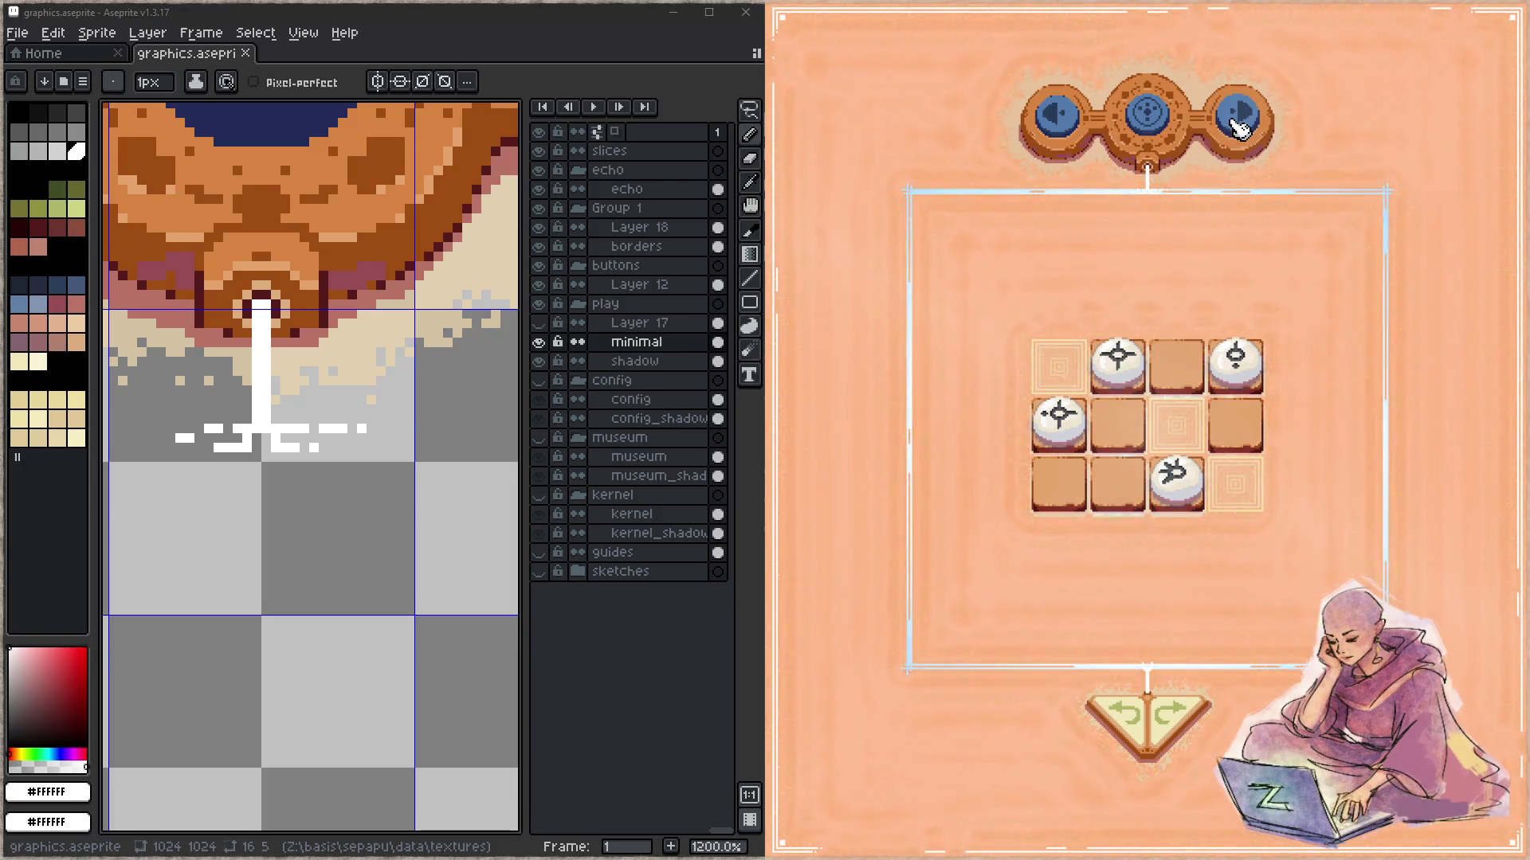
left_click(1076, 134)
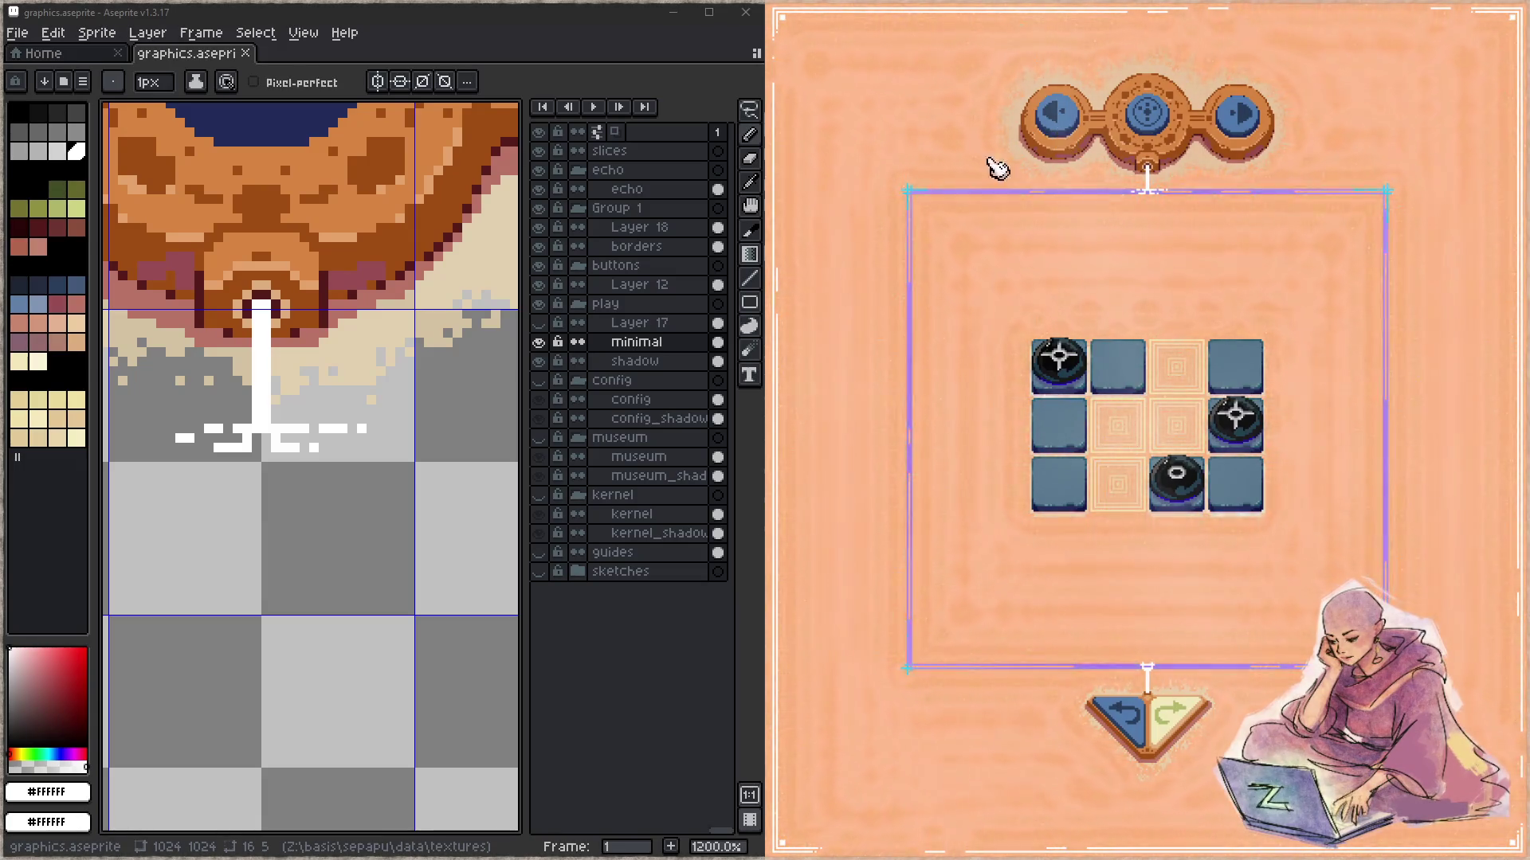
- Zoom out and back in on the cyan and white gradient strips, with the rectangular marquee ready
scroll(342, 410, "down", 4)
scroll(290, 420, "down", 3)
scroll(295, 401, "down", 4)
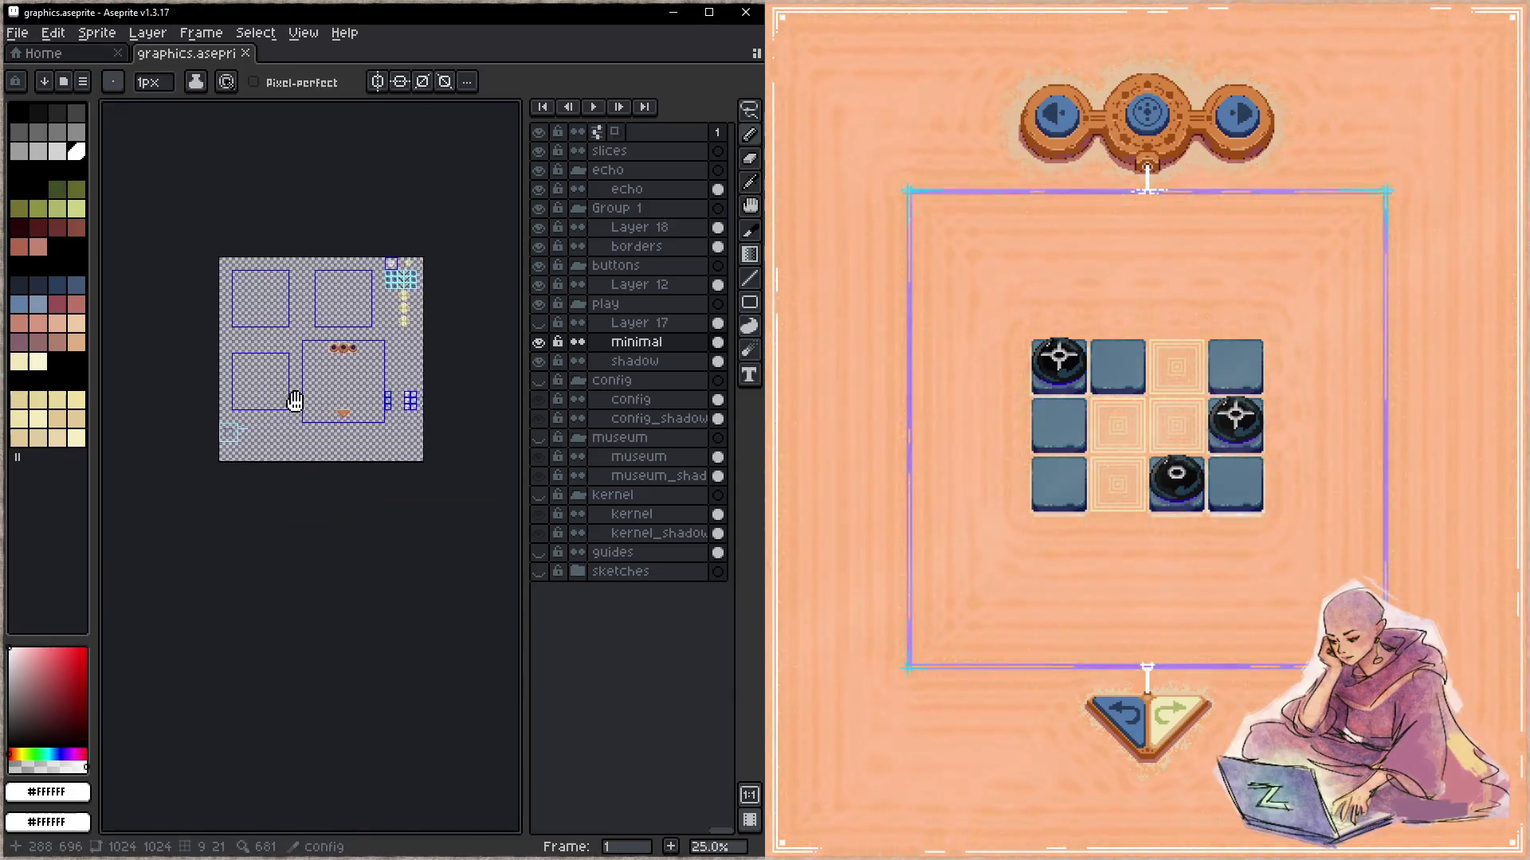
scroll(295, 401, "up", 4)
scroll(310, 394, "up", 2)
scroll(326, 386, "up", 1)
scroll(335, 381, "up", 1)
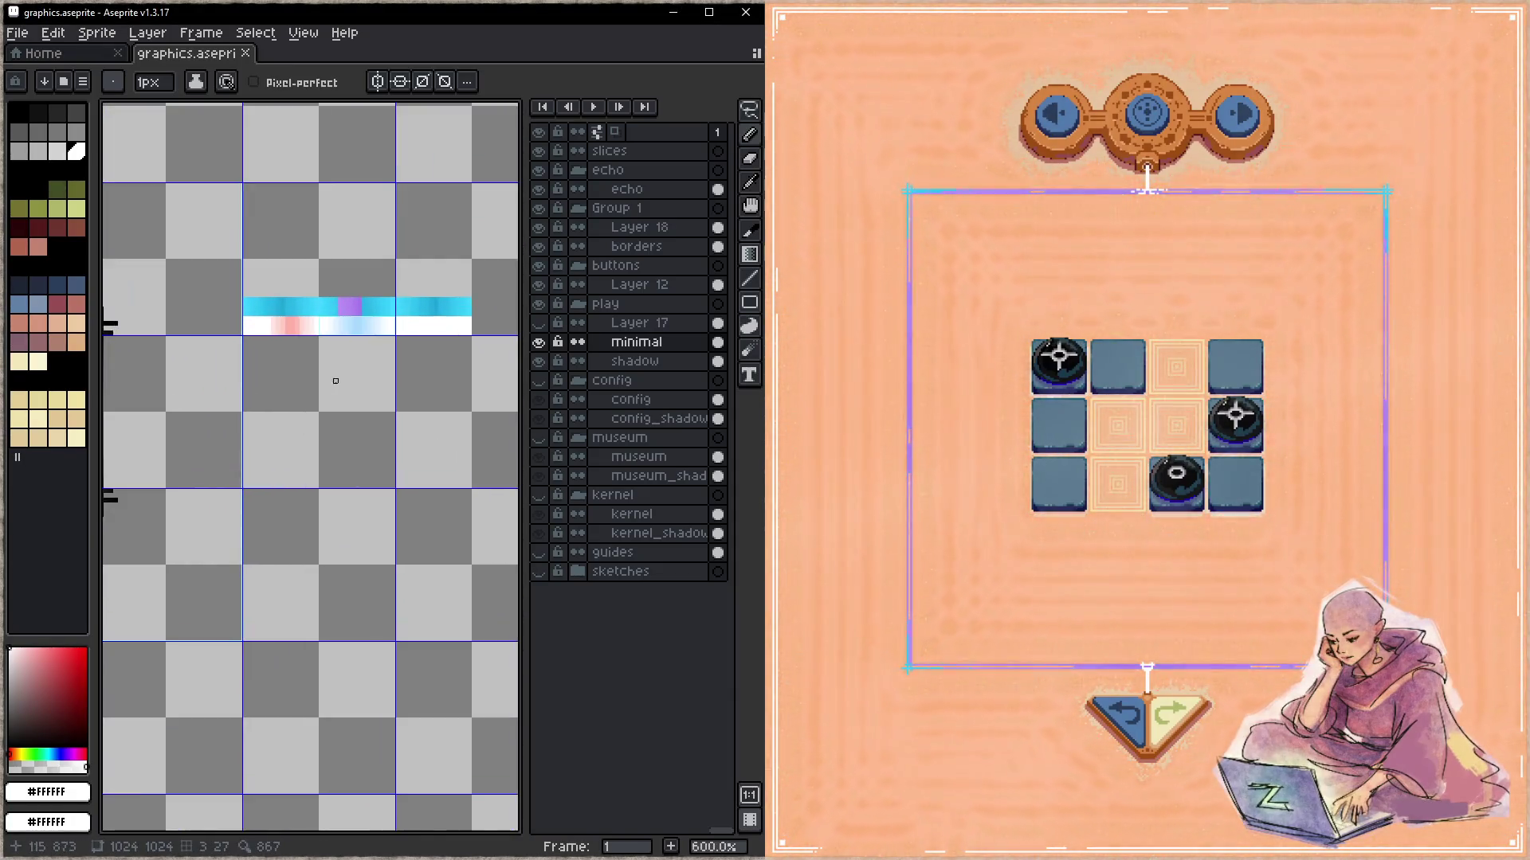
scroll(335, 381, "up", 1)
scroll(279, 406, "up", 2)
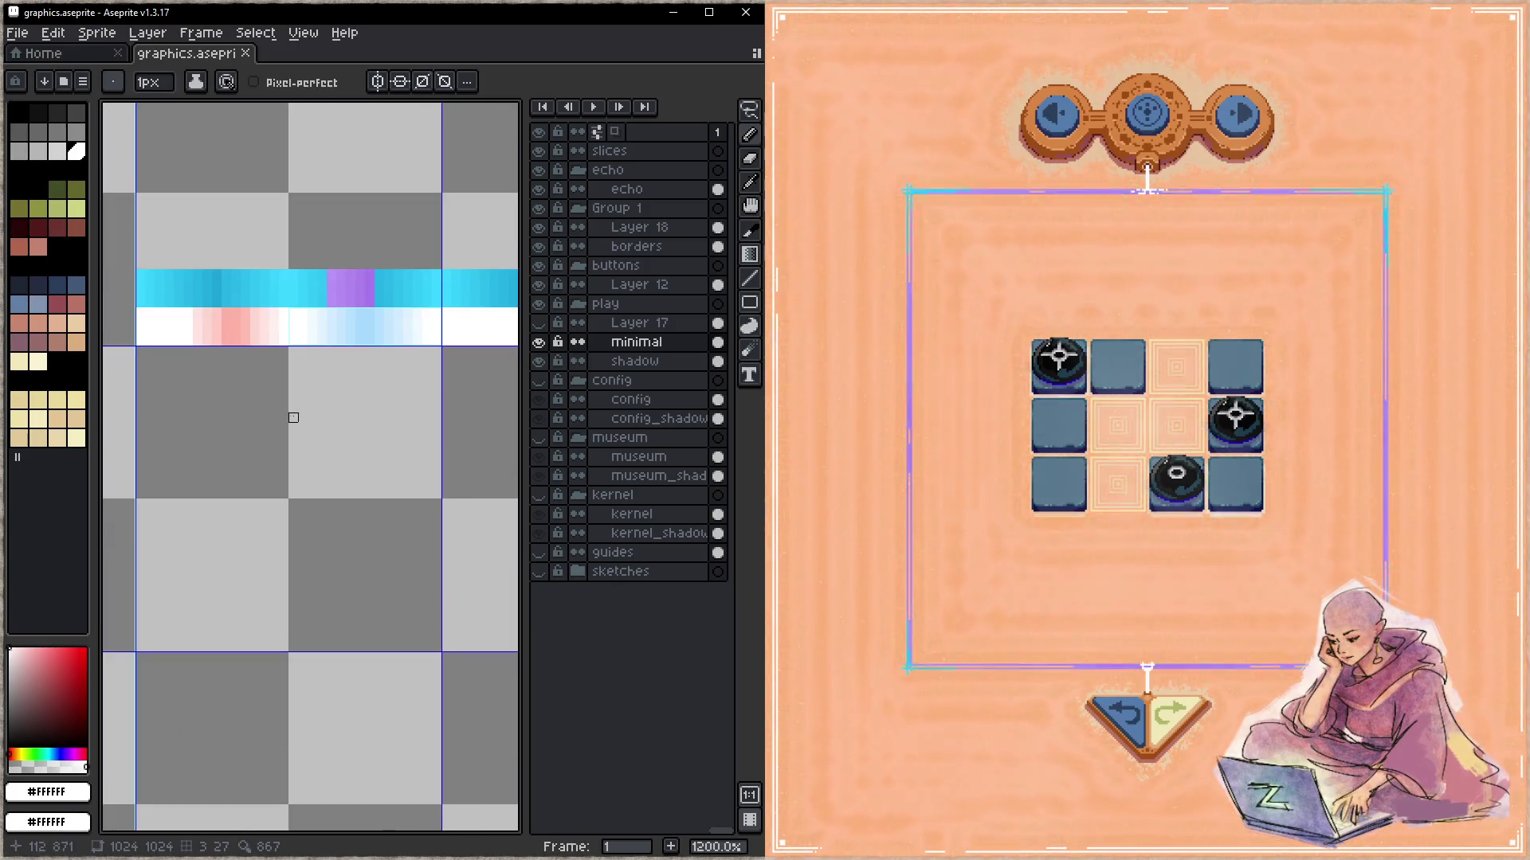
scroll(325, 428, "down", 2)
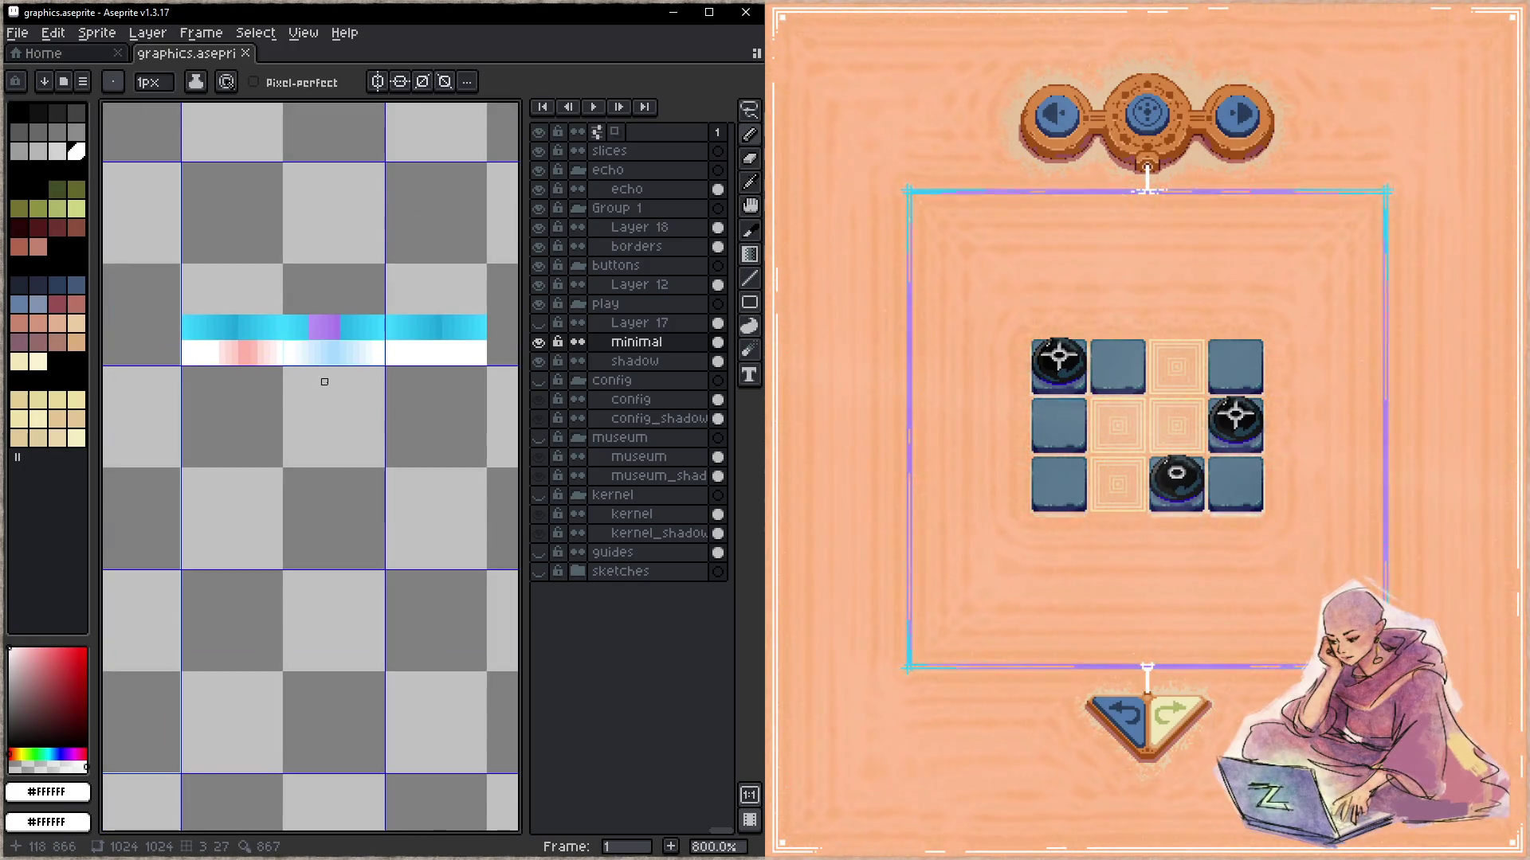
key("m")
left_click_drag(183, 368, 484, 390)
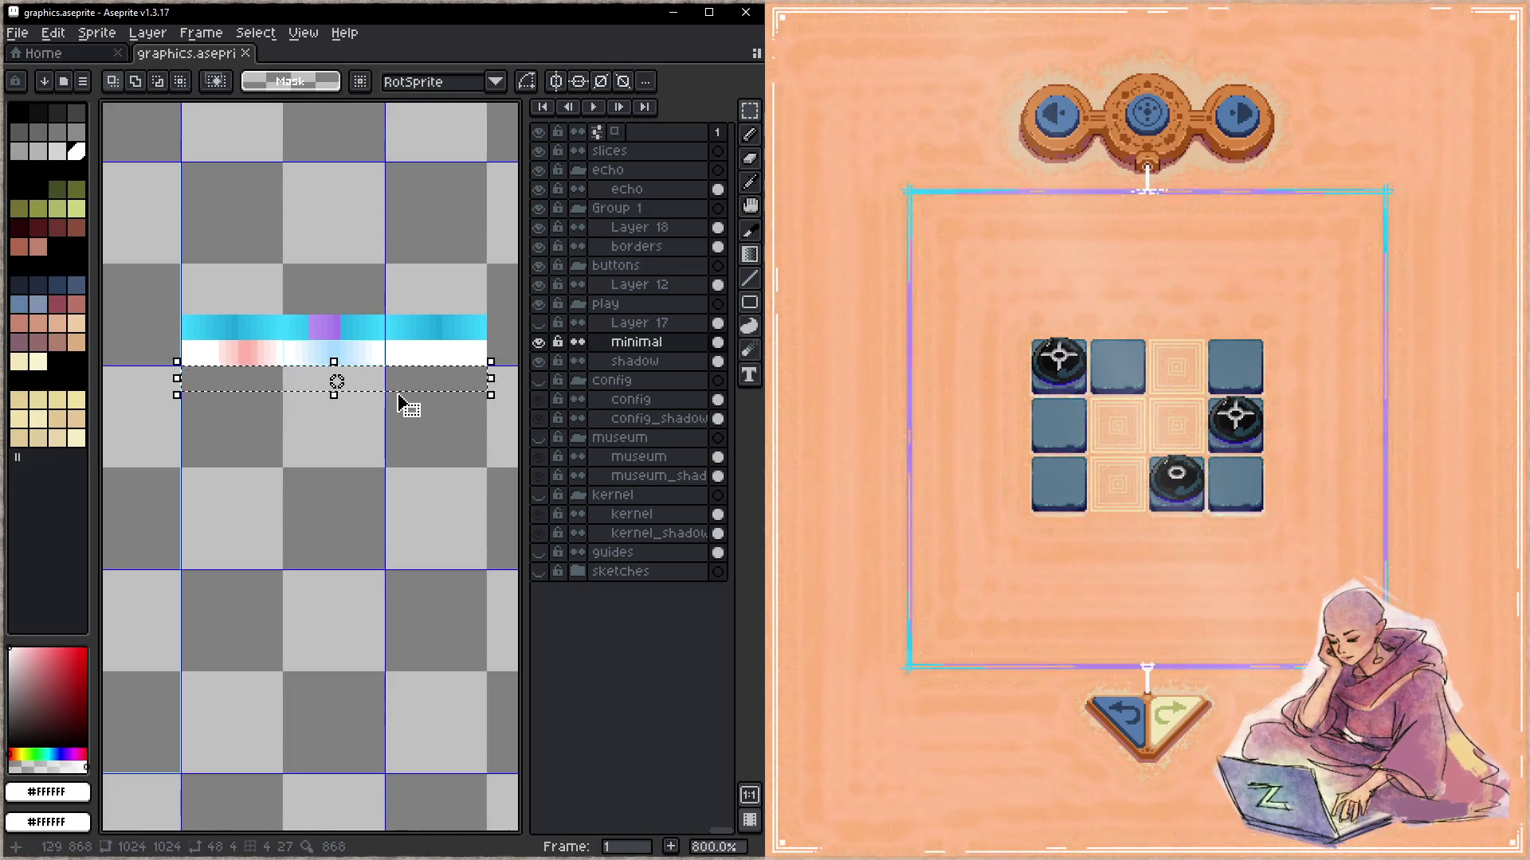
left_click(637, 247)
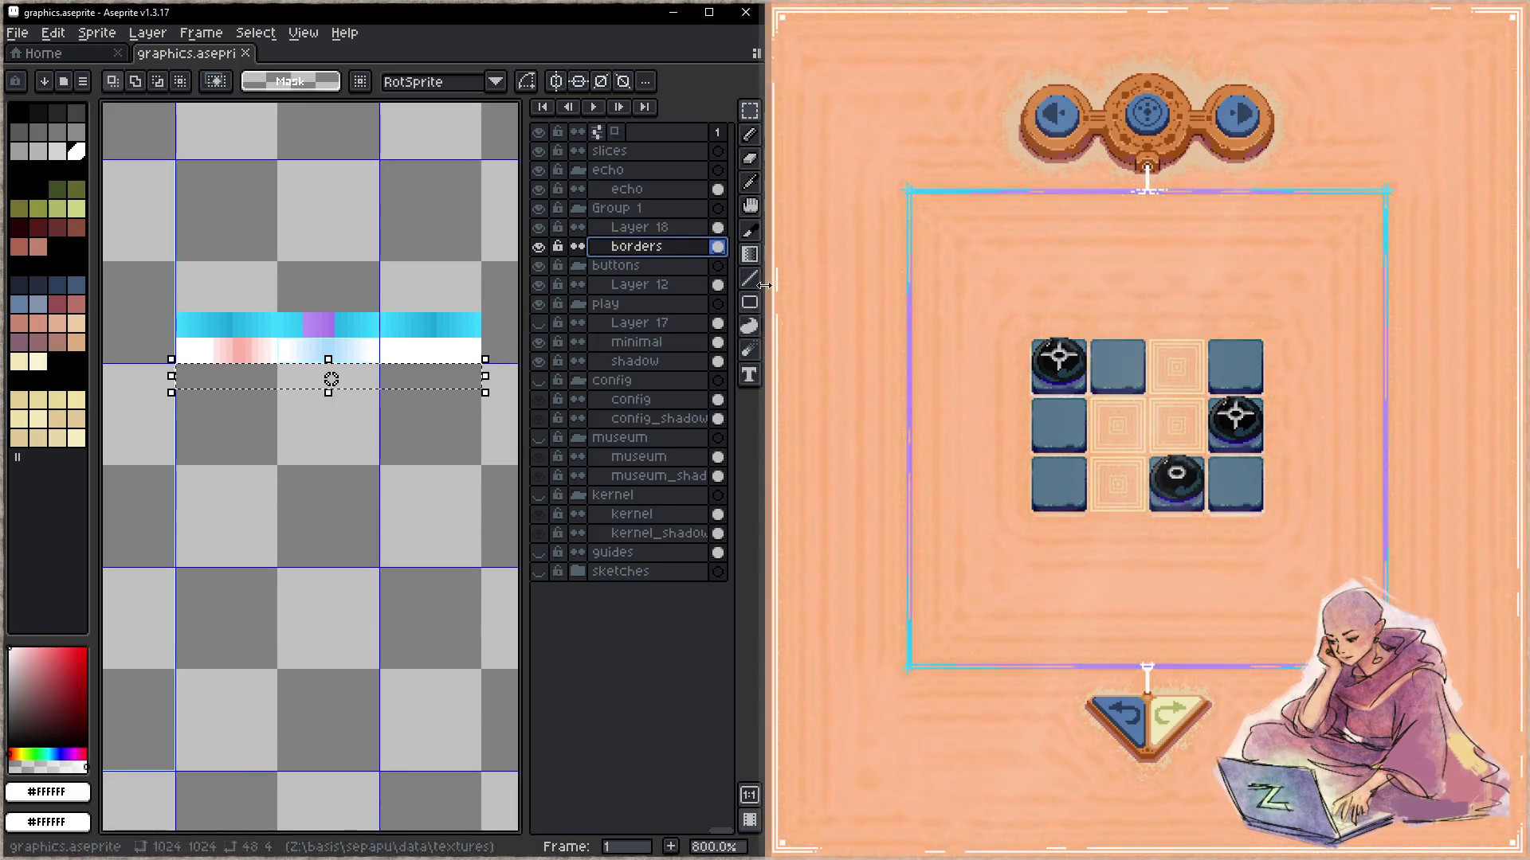
left_click(752, 261)
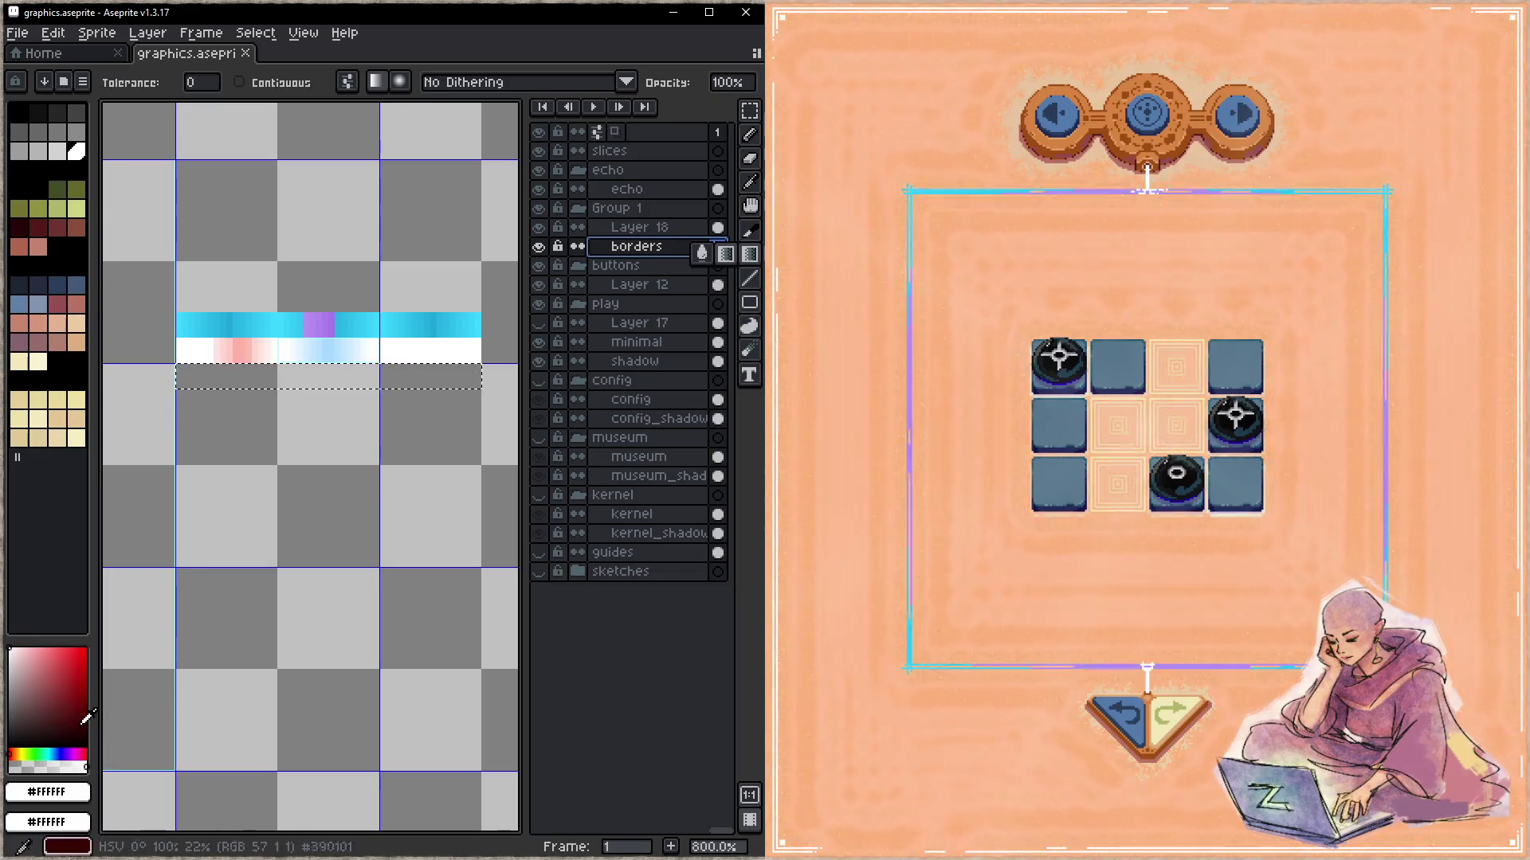
left_click(75, 763)
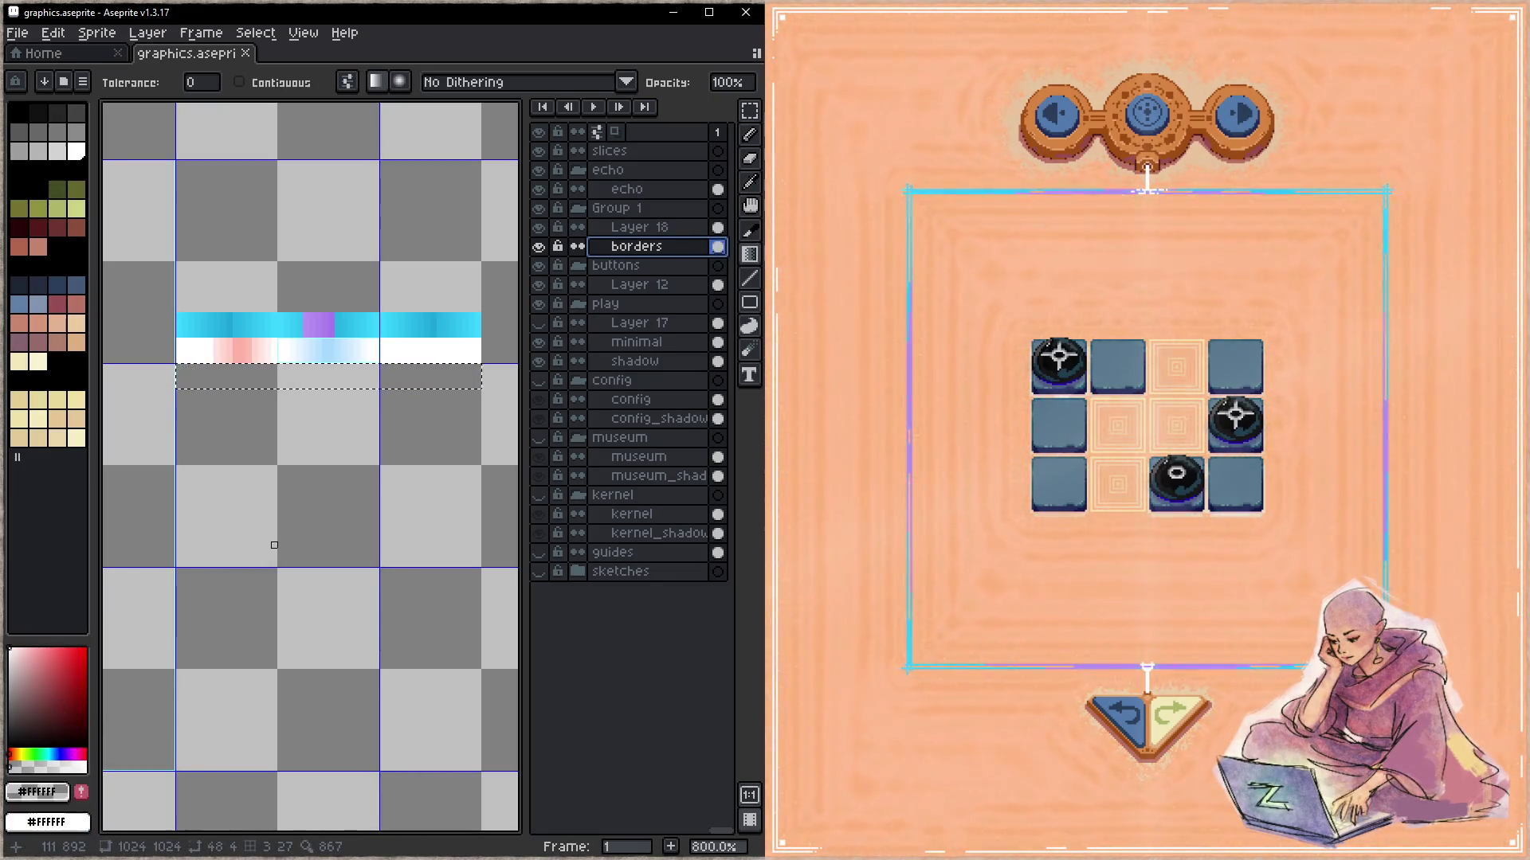
left_click_drag(185, 373, 178, 379)
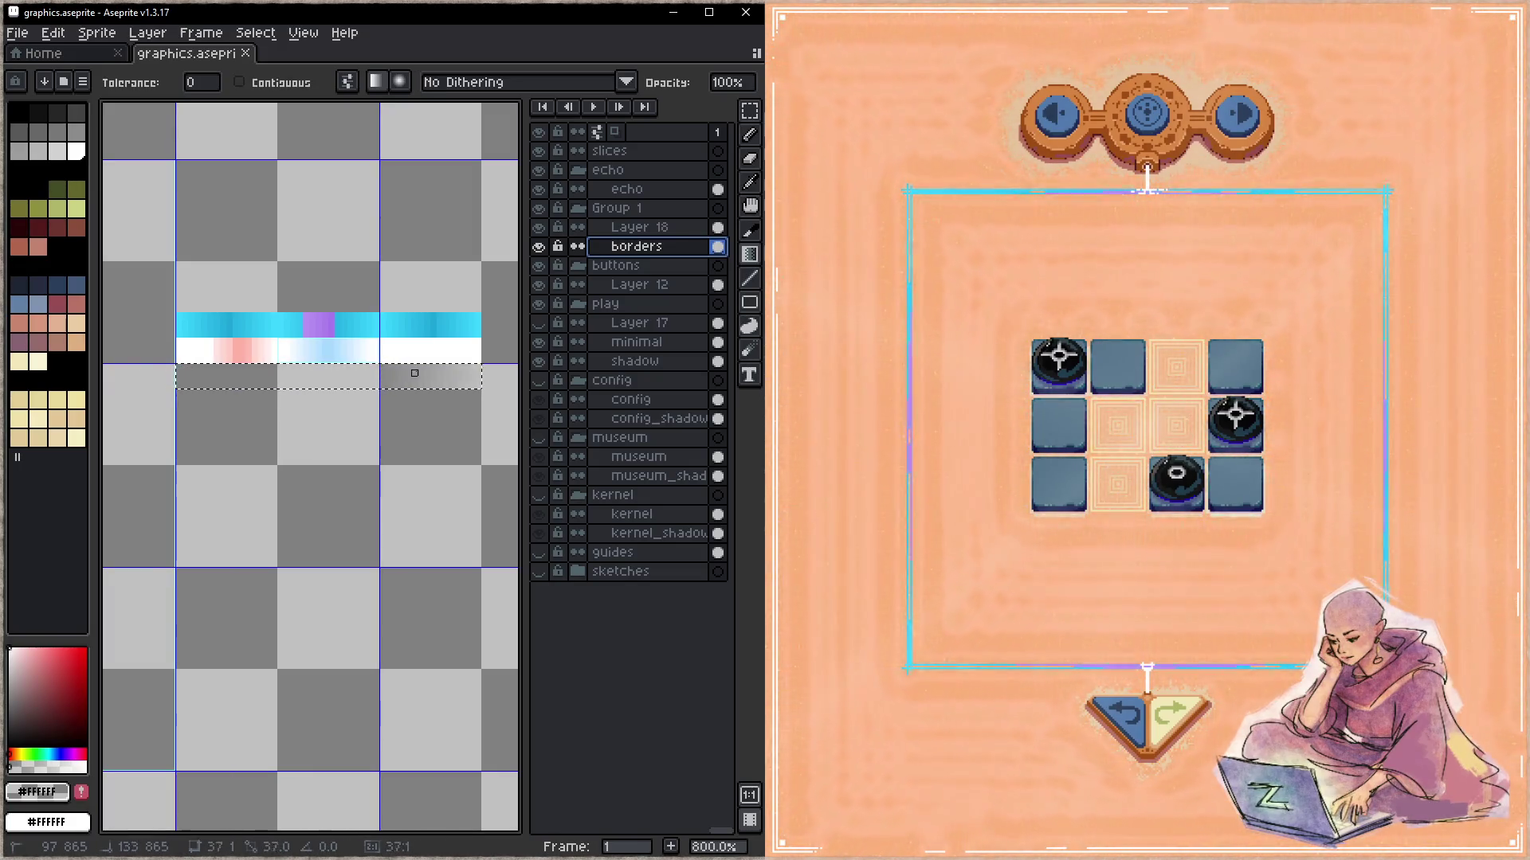
mouse_move(293, 373)
left_mouse_down()
mouse_move(178, 379)
mouse_move(210, 379)
left_mouse_up()
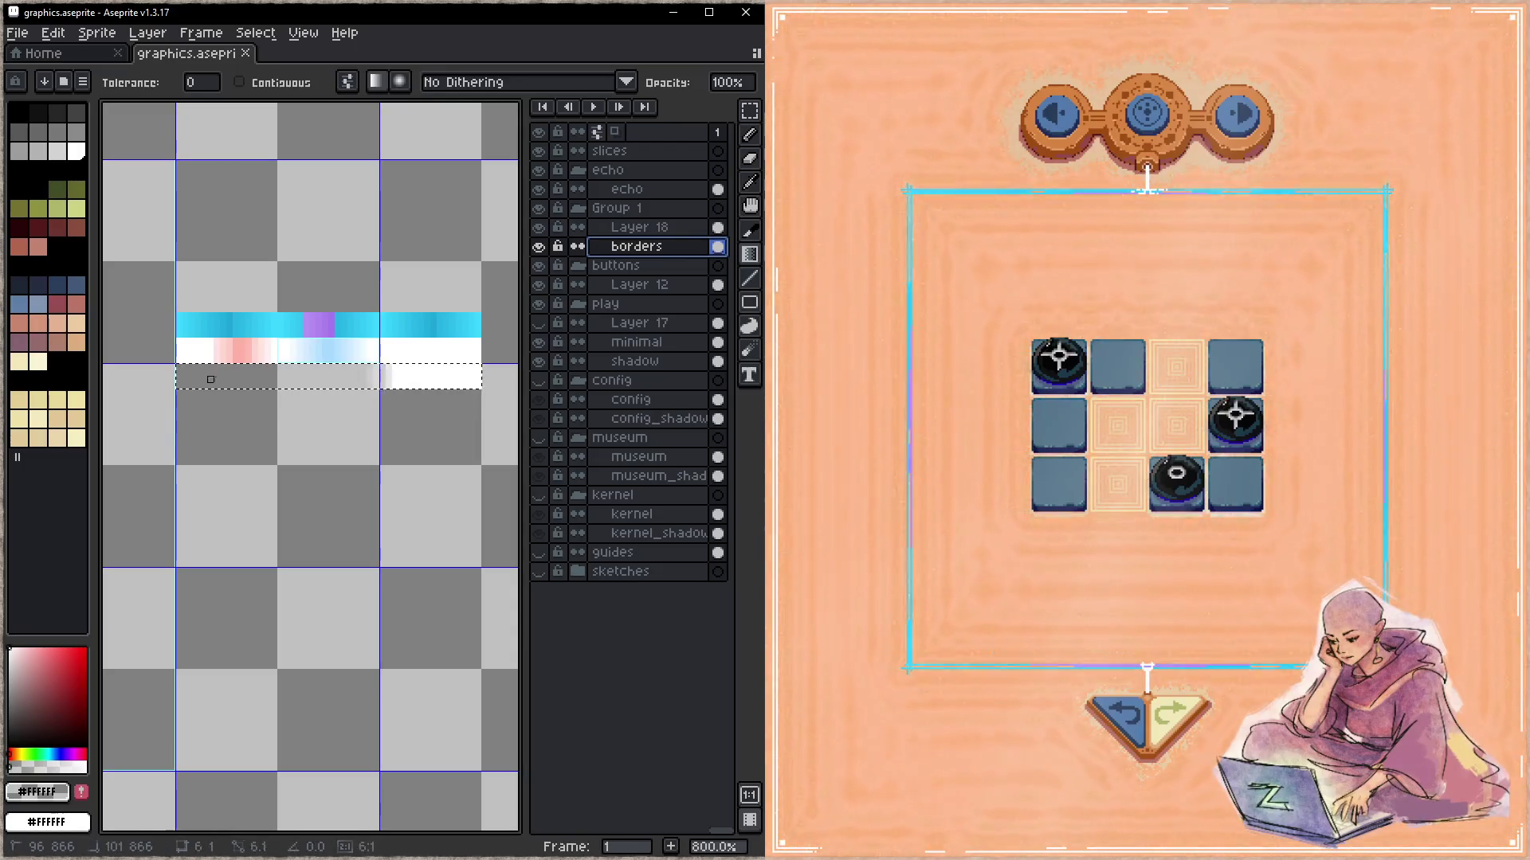
key("Escape")
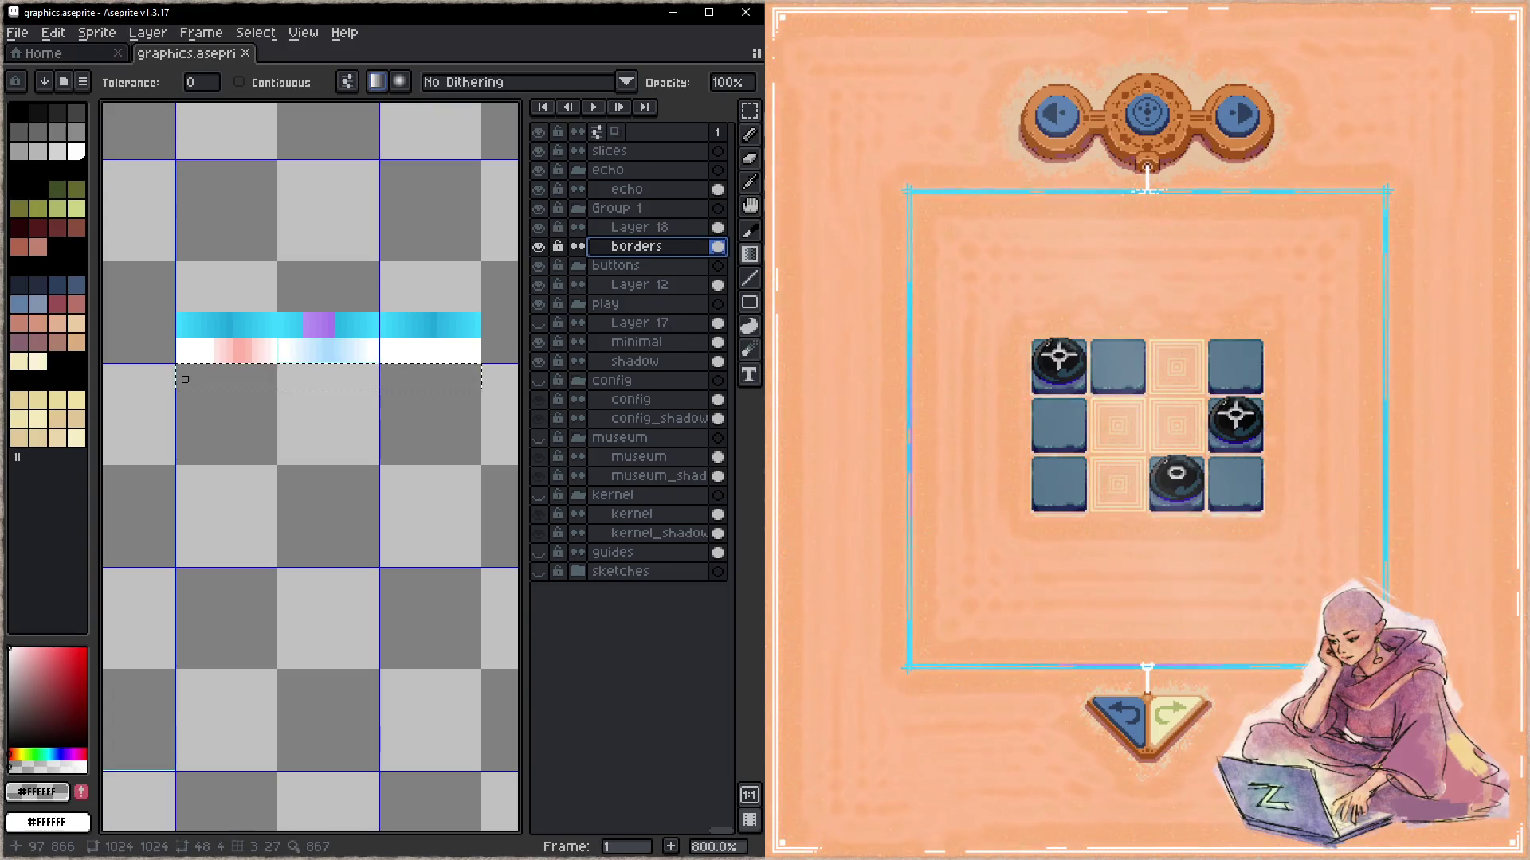
scroll(223, 379, "left", 1)
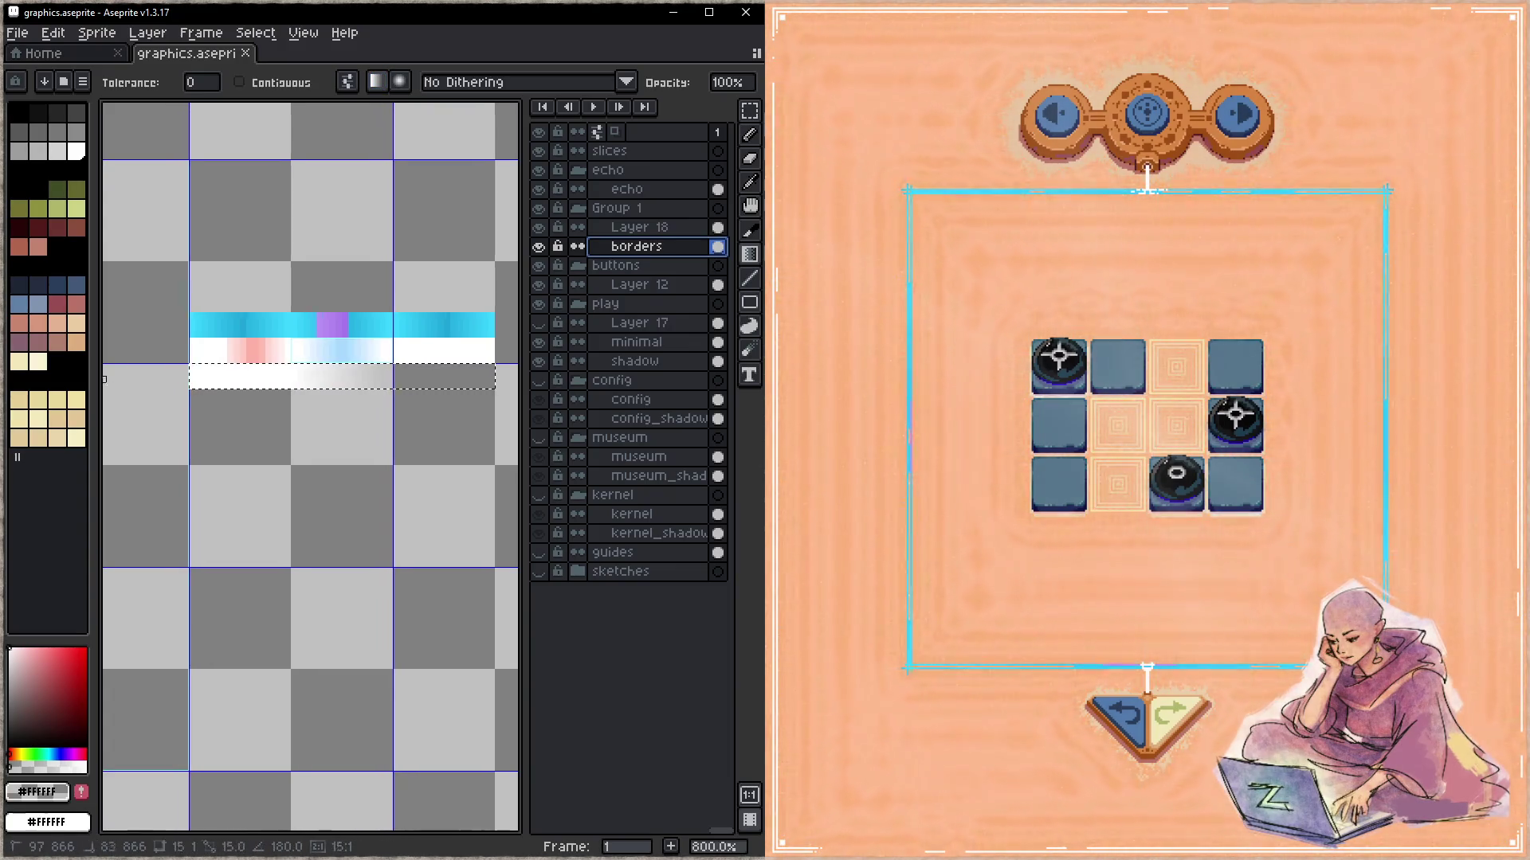
key("ctrl+z")
left_click_drag(249, 405, 401, 404)
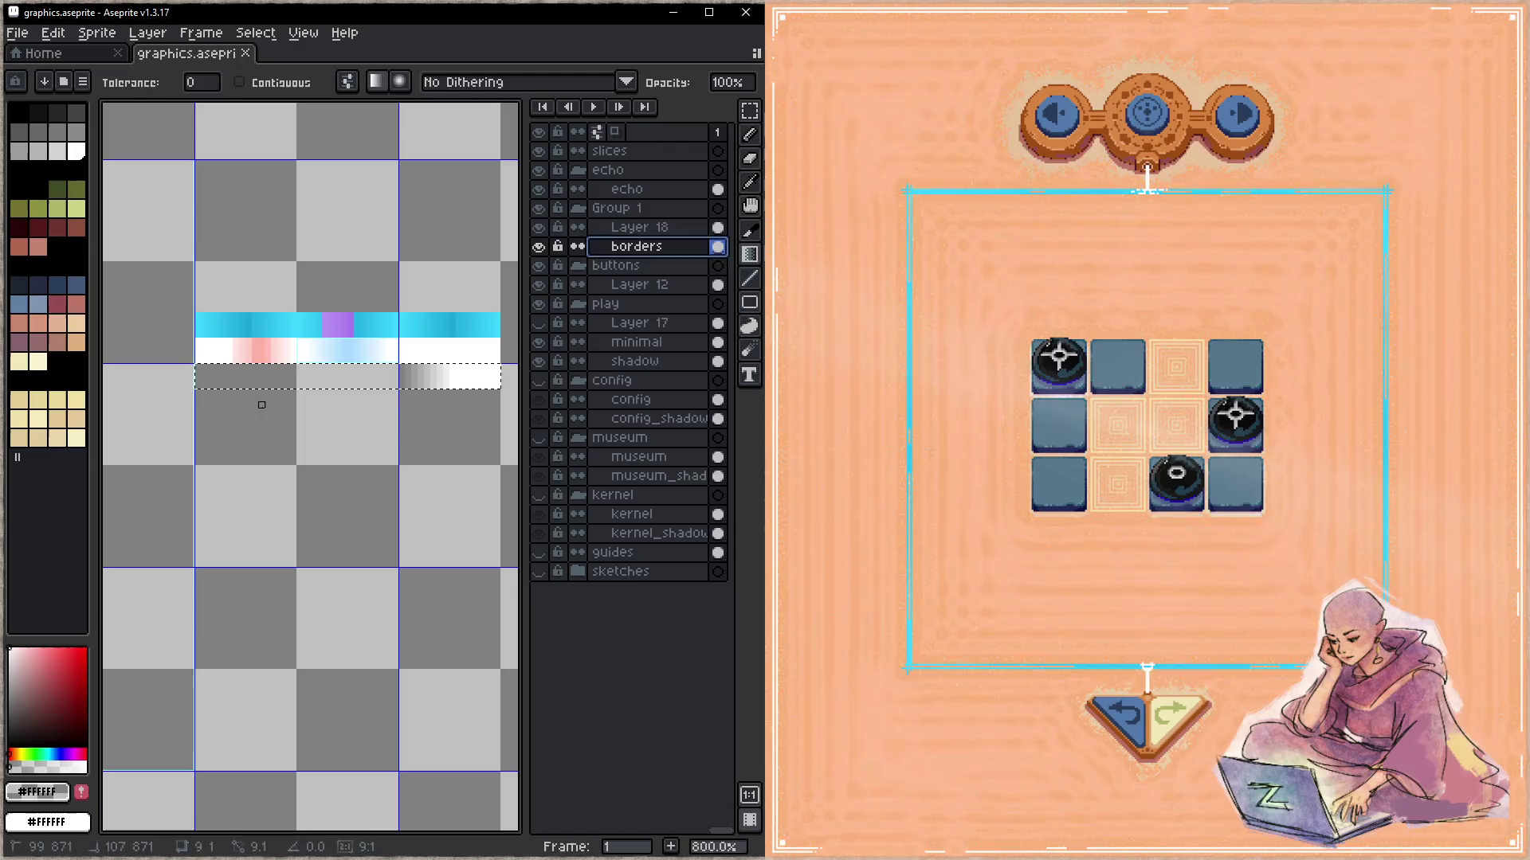
scroll(341, 379, "up", 2)
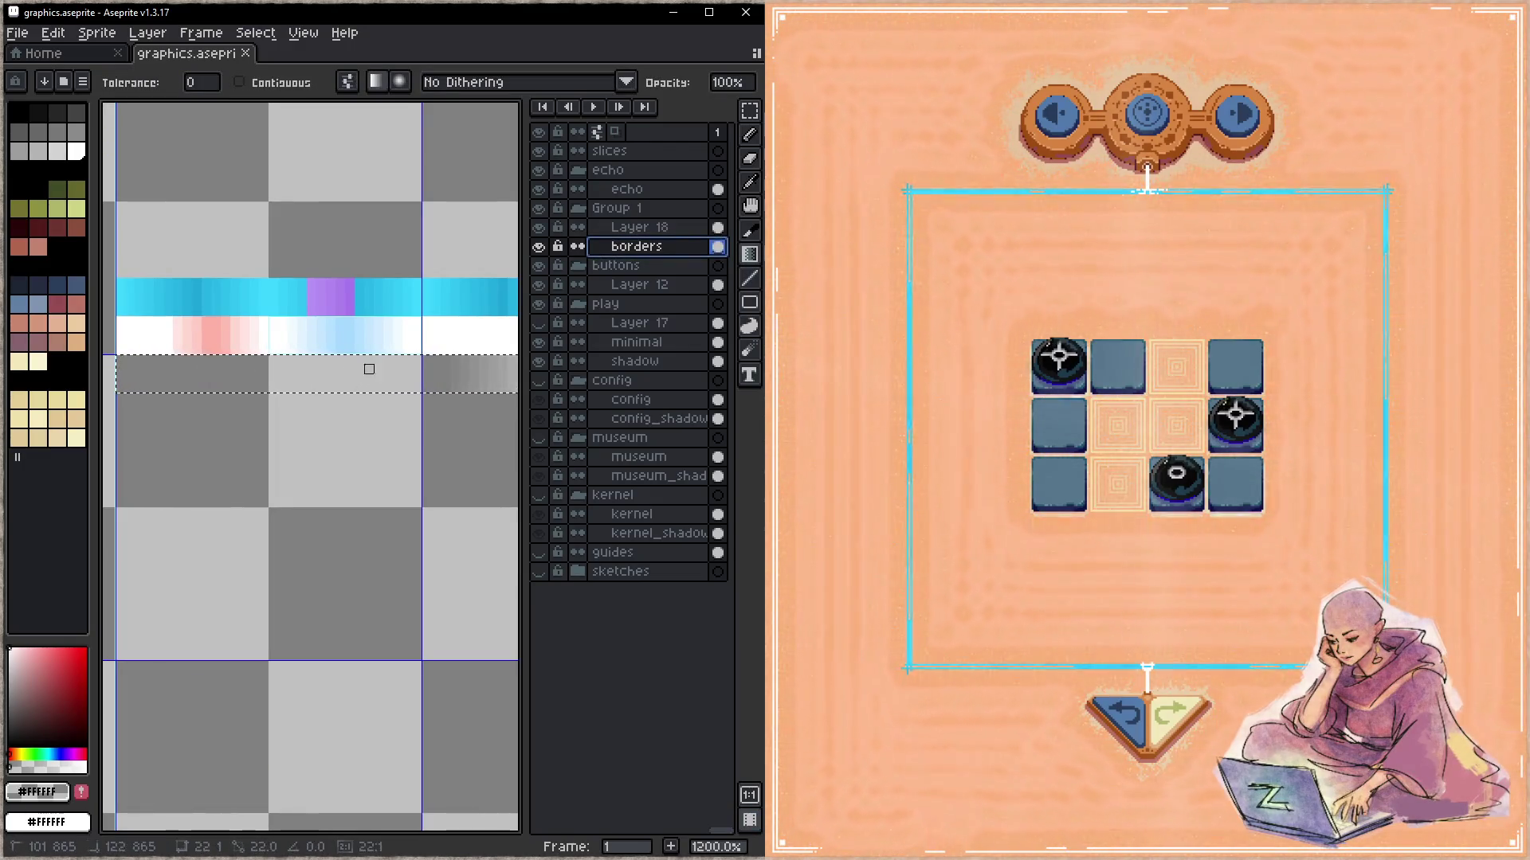
left_click_drag(368, 369, 105, 379)
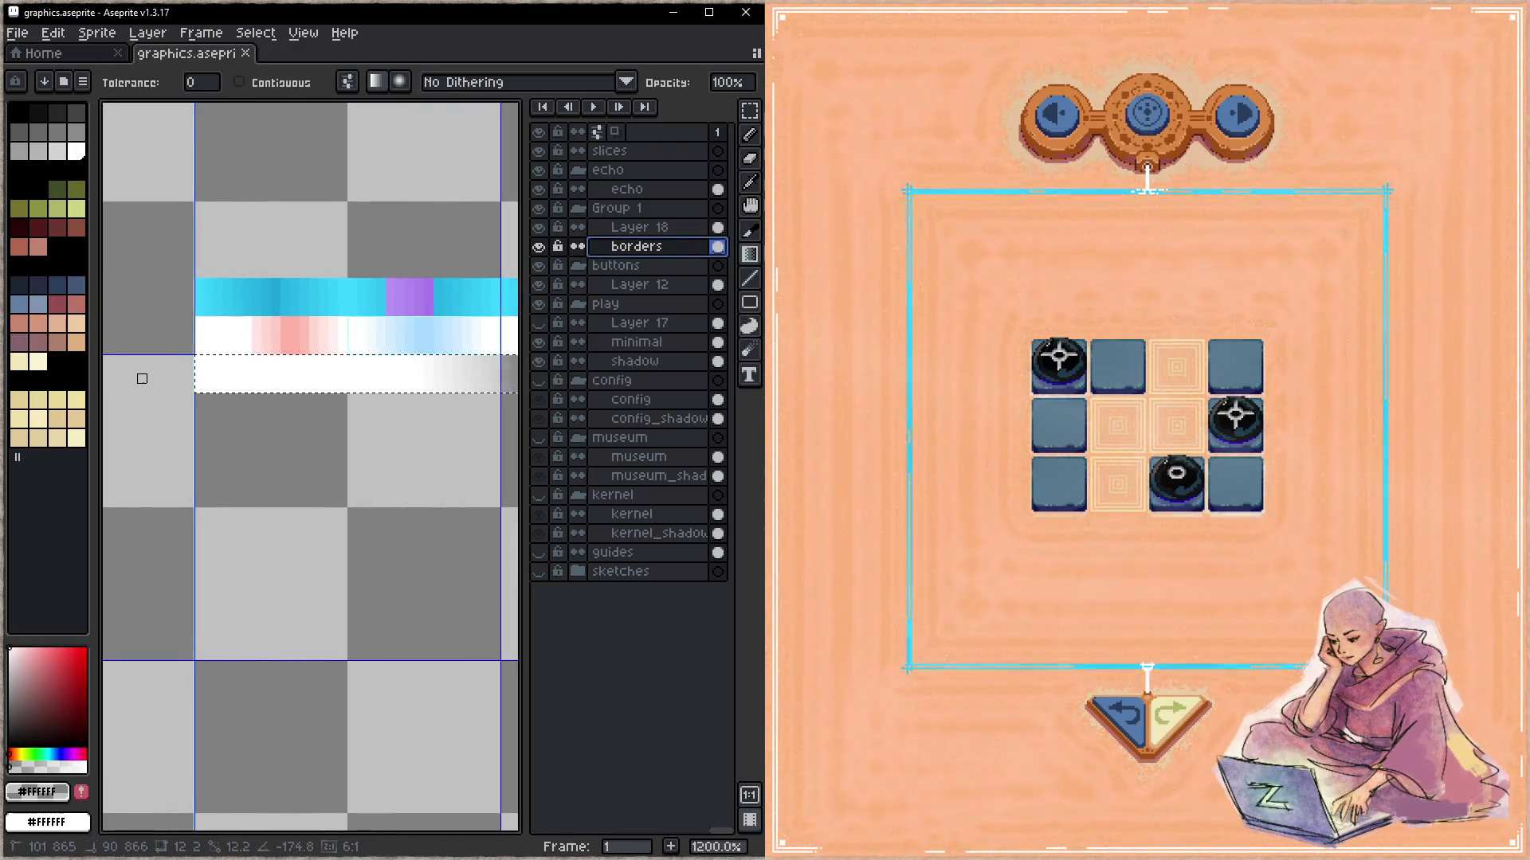
scroll(142, 379, "down", 1)
scroll(375, 407, "down", 1)
key("ctrl+z")
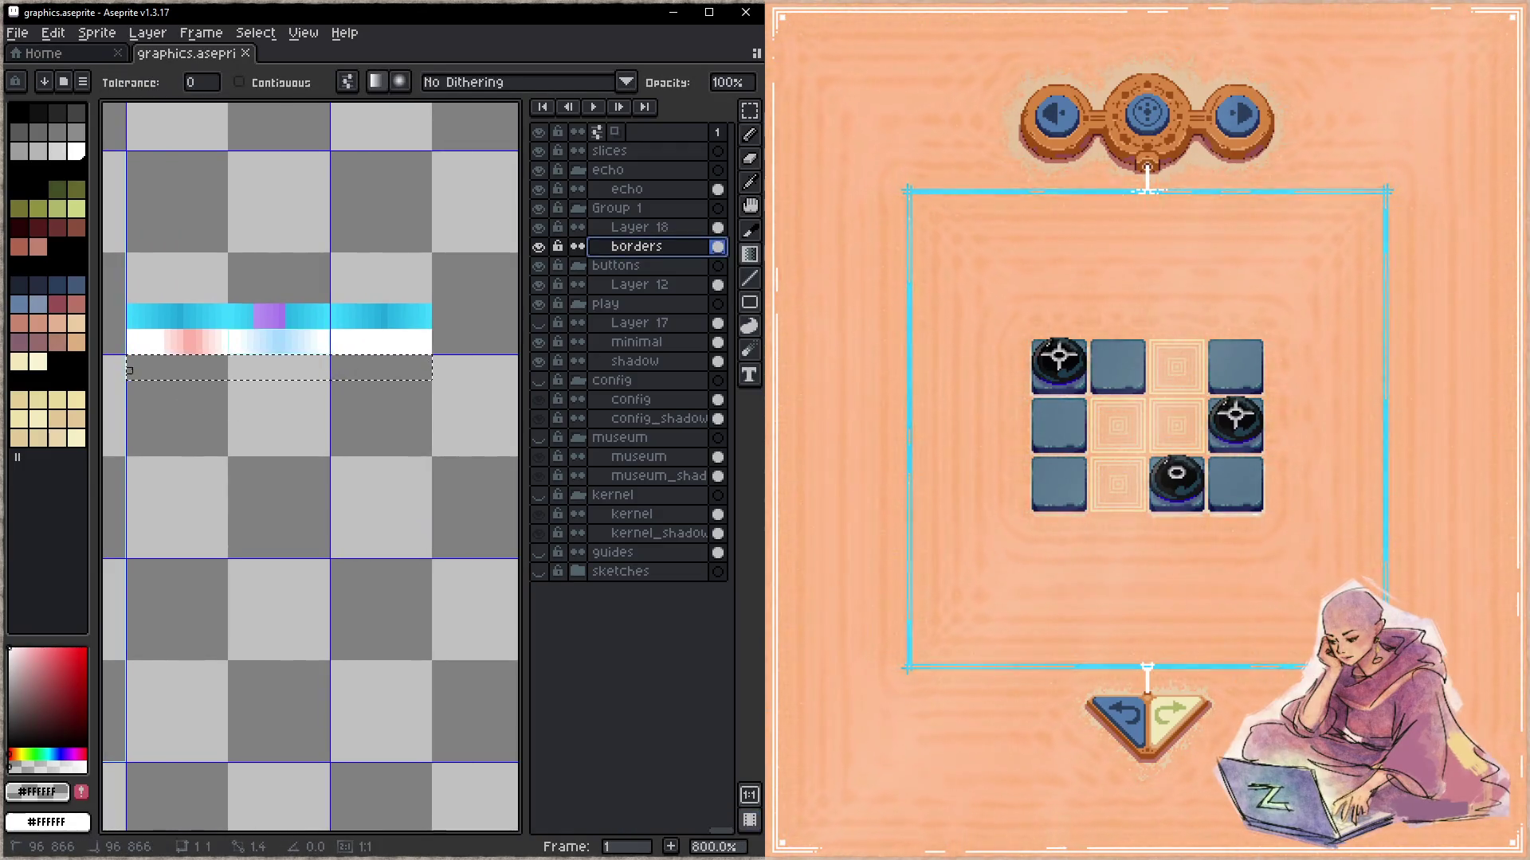
left_click_drag(370, 363, 434, 392)
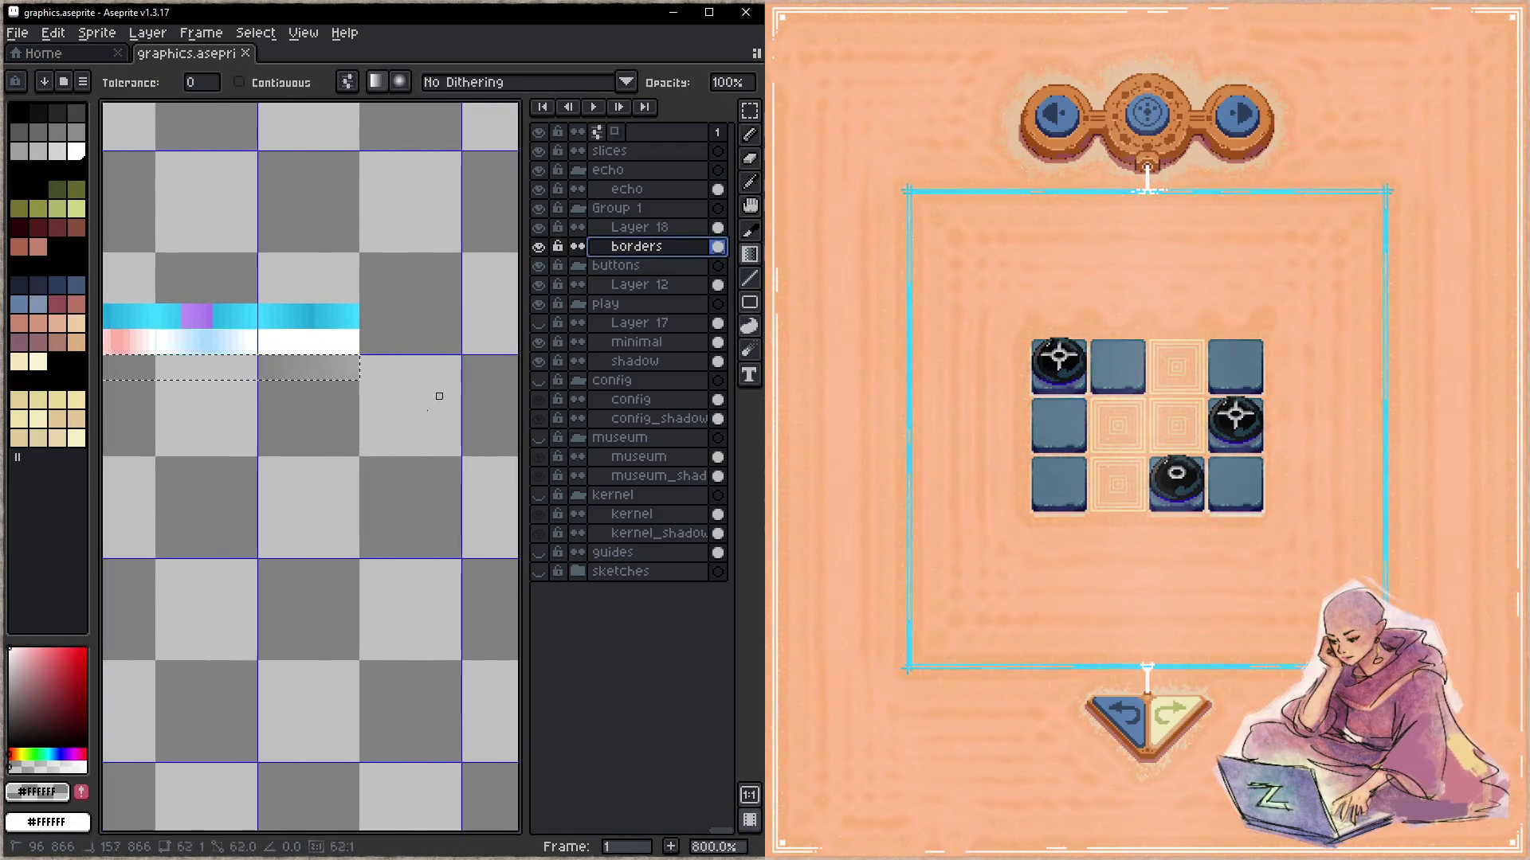
left_click_drag(144, 396, 169, 383)
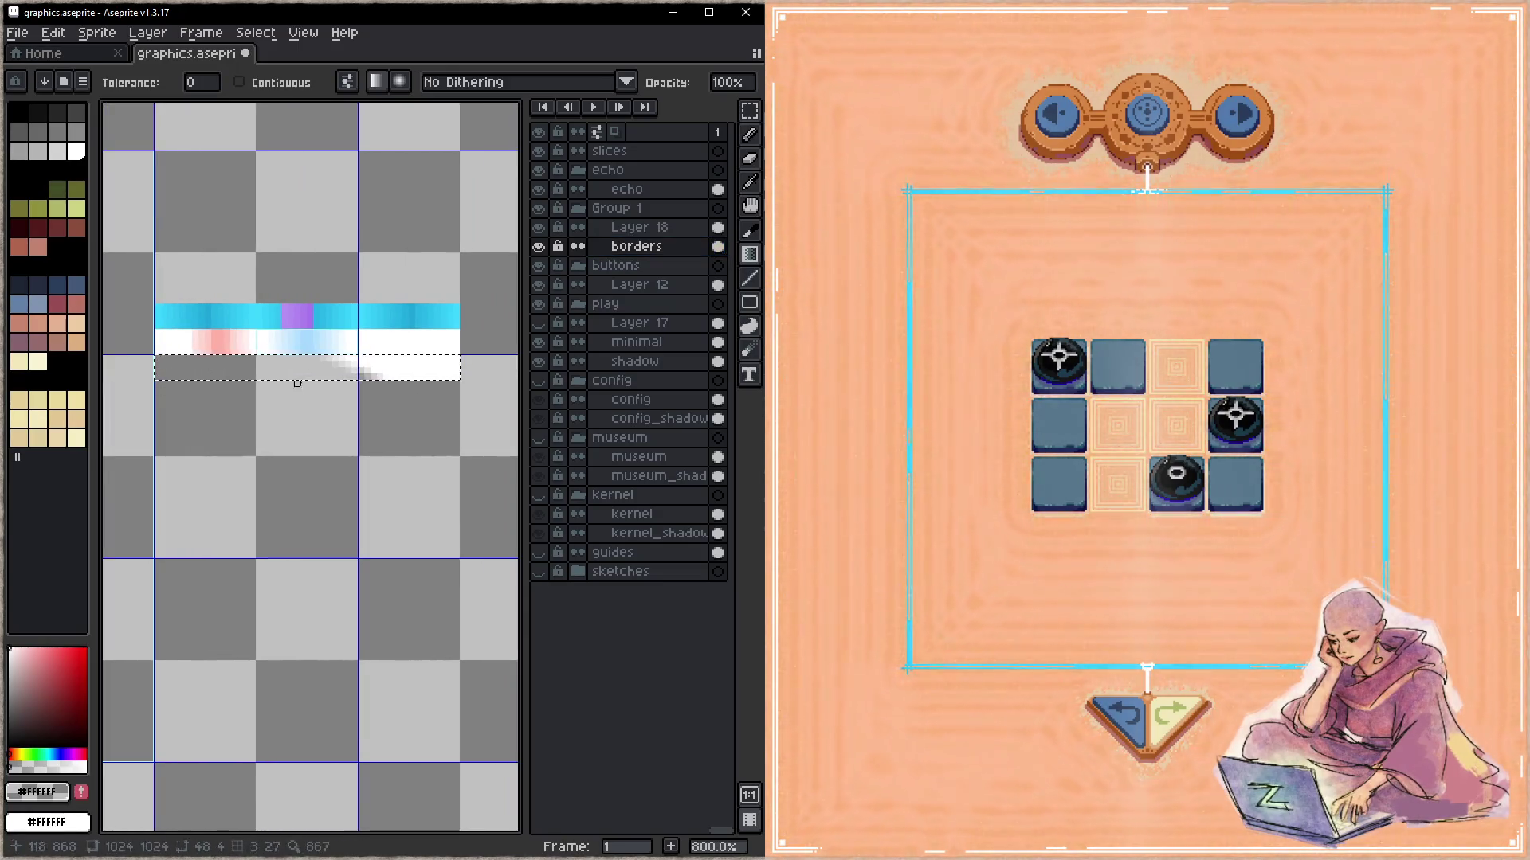
key("ctrl+d")
mouse_move(183, 390)
left_mouse_down()
mouse_move(418, 402)
mouse_move(215, 414)
mouse_move(451, 463)
left_mouse_up()
scroll(263, 418, "down", 4)
- Try a white-to-transparent gradient across the whole canvas, then undo it
key("ctrl+z")
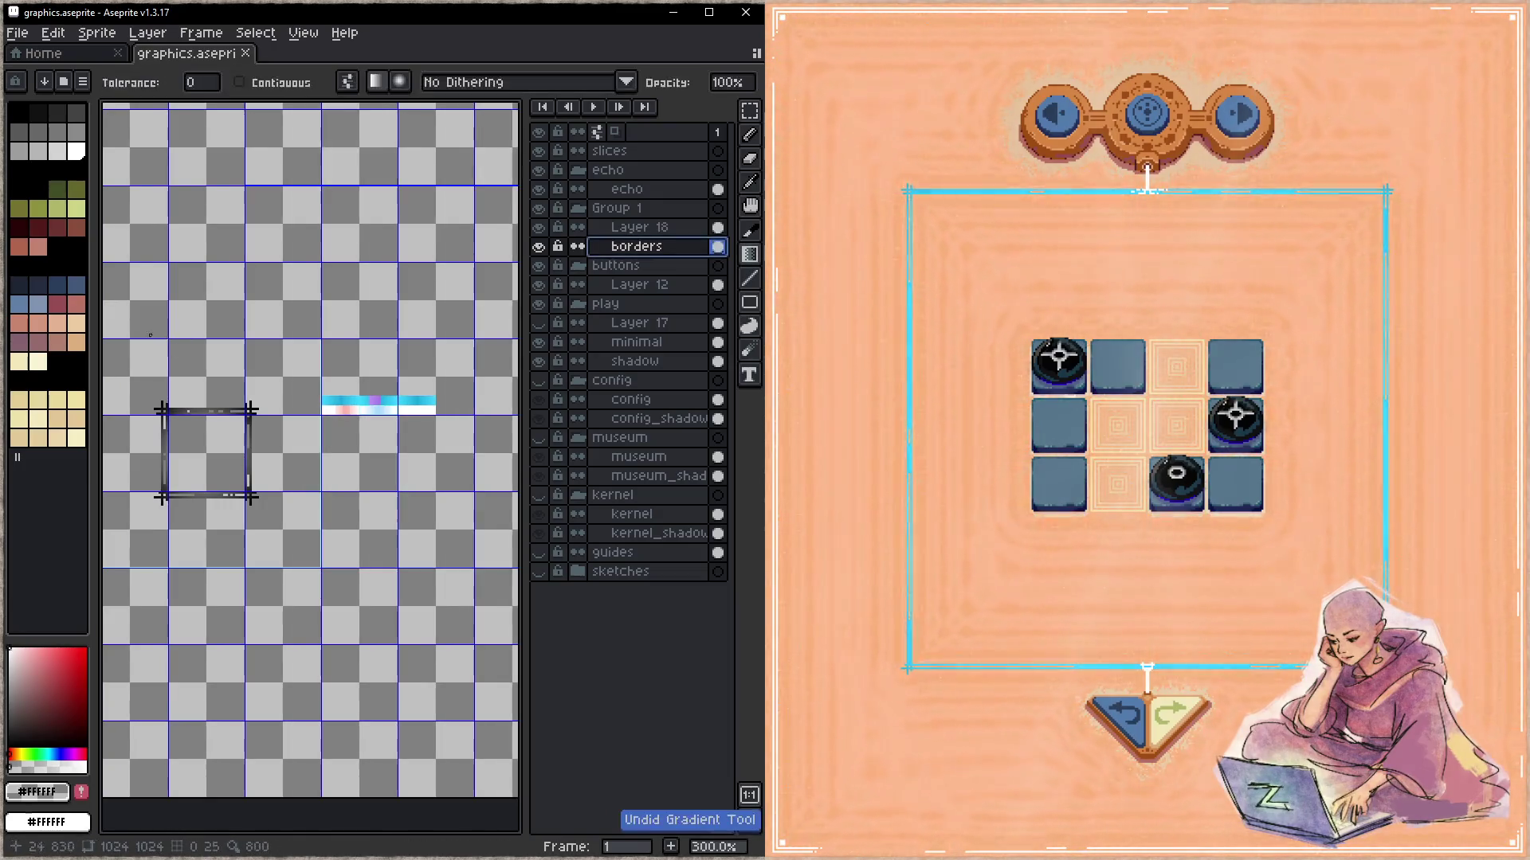
key("x")
left_click_drag(129, 310, 447, 311)
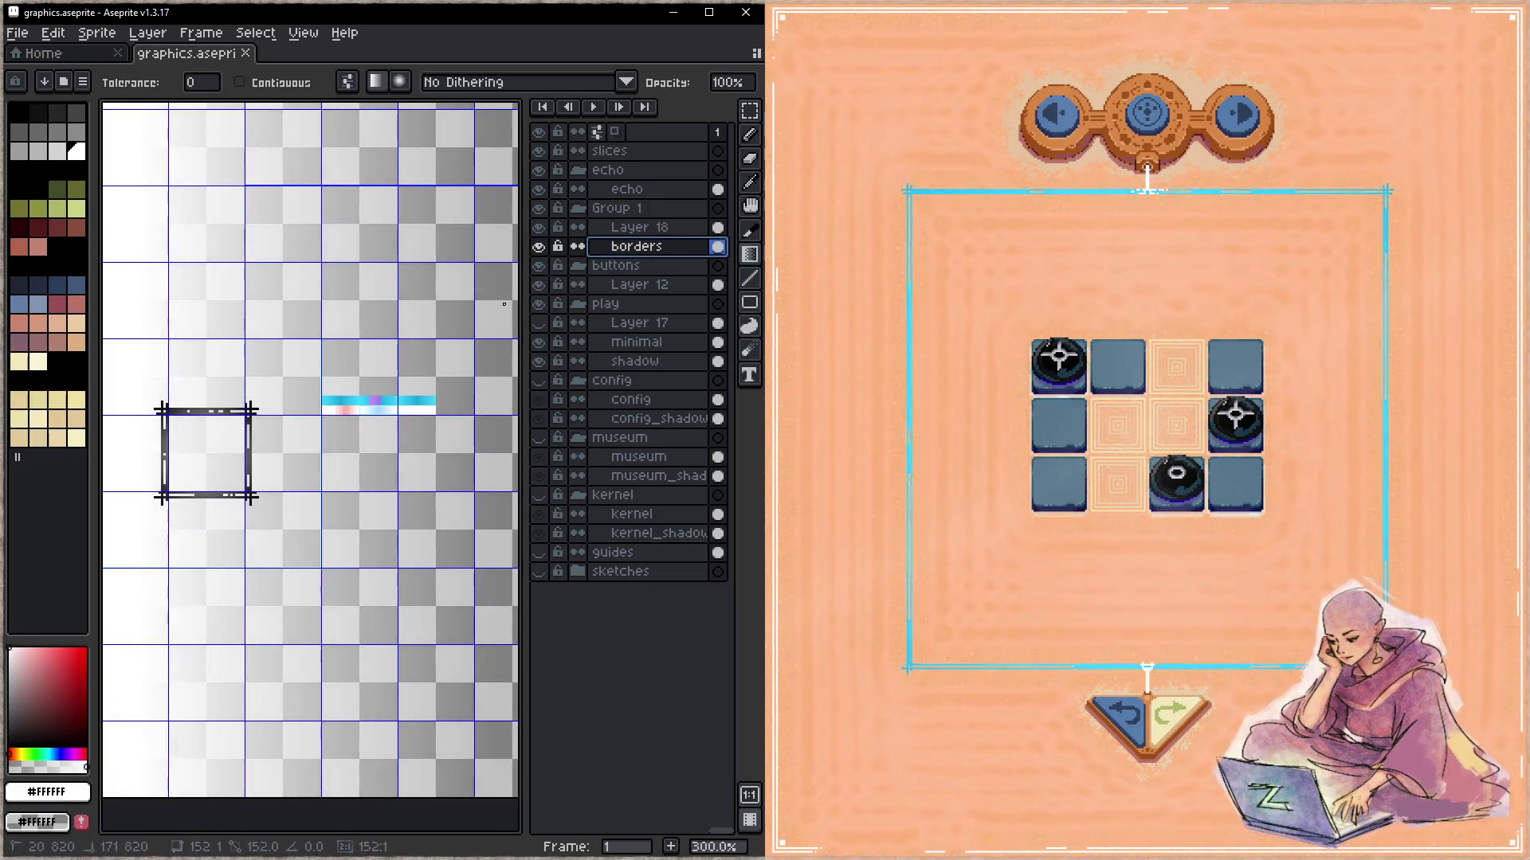
scroll(400, 462, "up", 2)
key("ctrl+z")
- Select a 48×5 strip just below the white border colours
key("m")
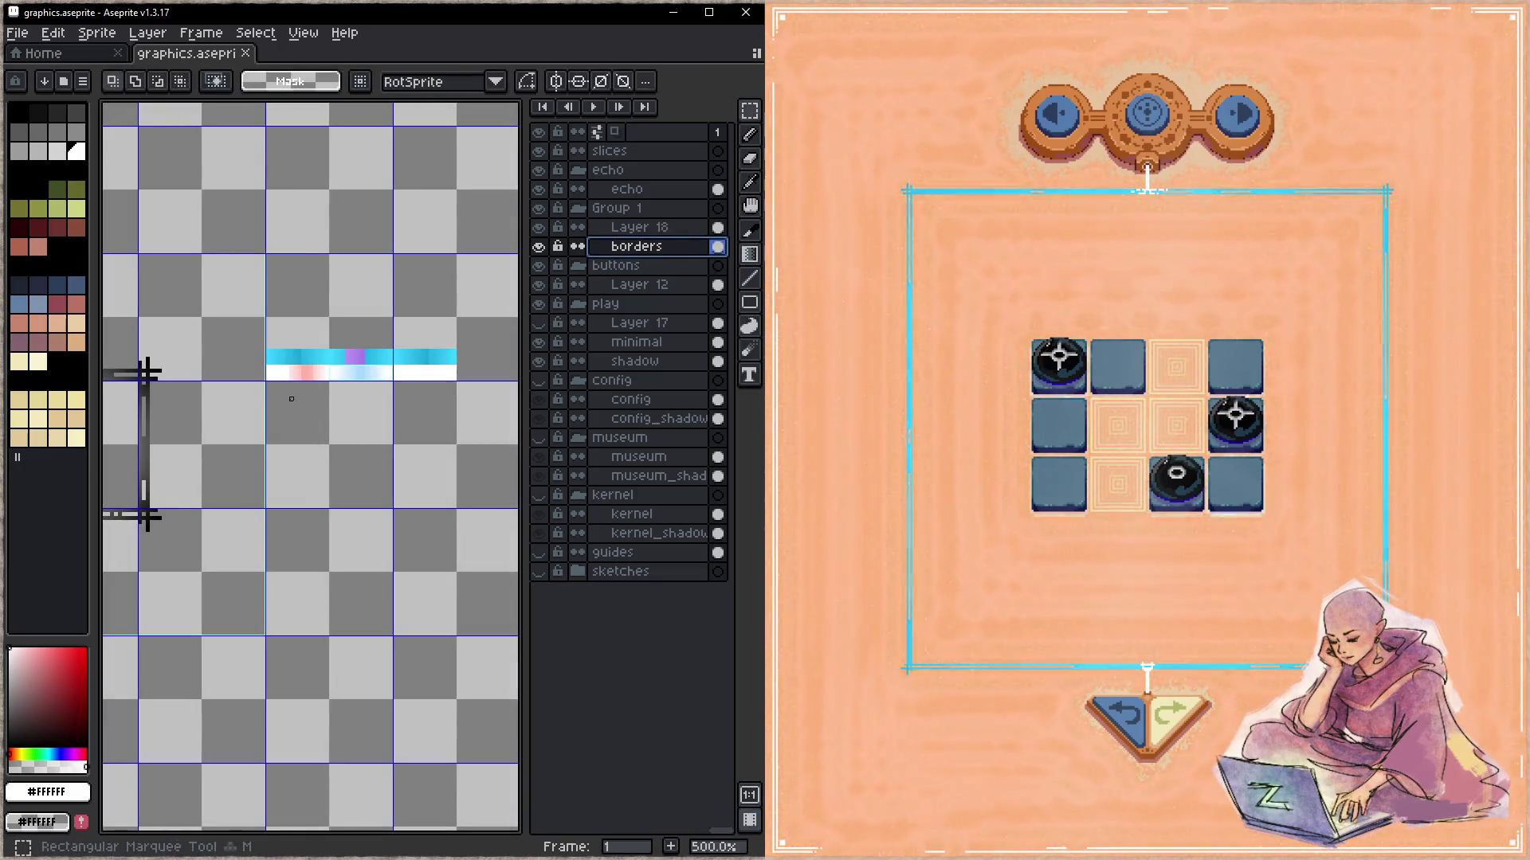
left_click_drag(267, 383, 458, 402)
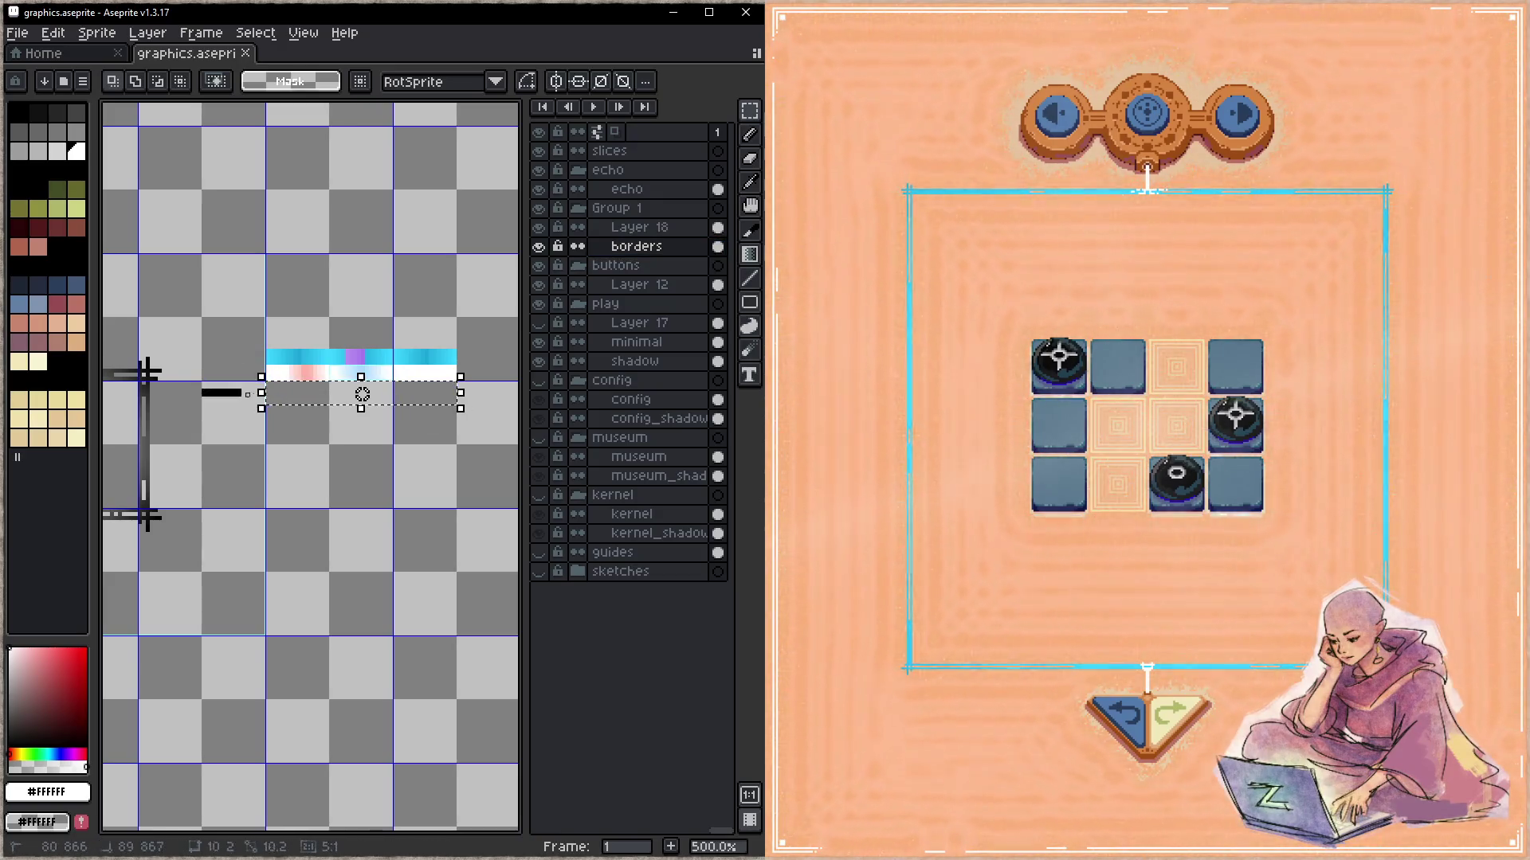
left_click(203, 390)
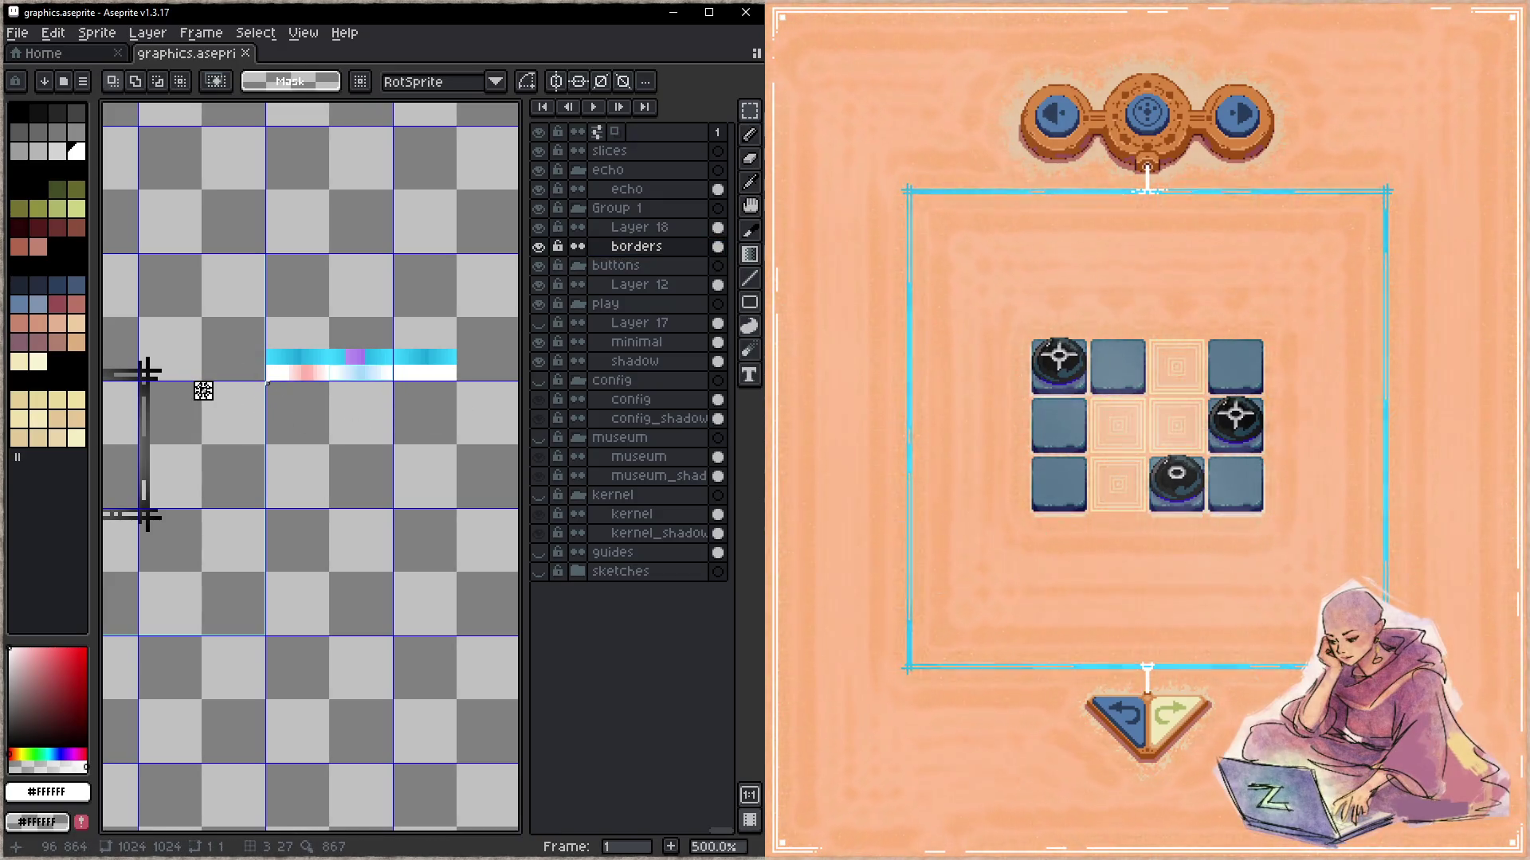
left_click_drag(267, 383, 456, 401)
- Fill the strip with a white gradient fading out toward the left and commit it
left_click(749, 253)
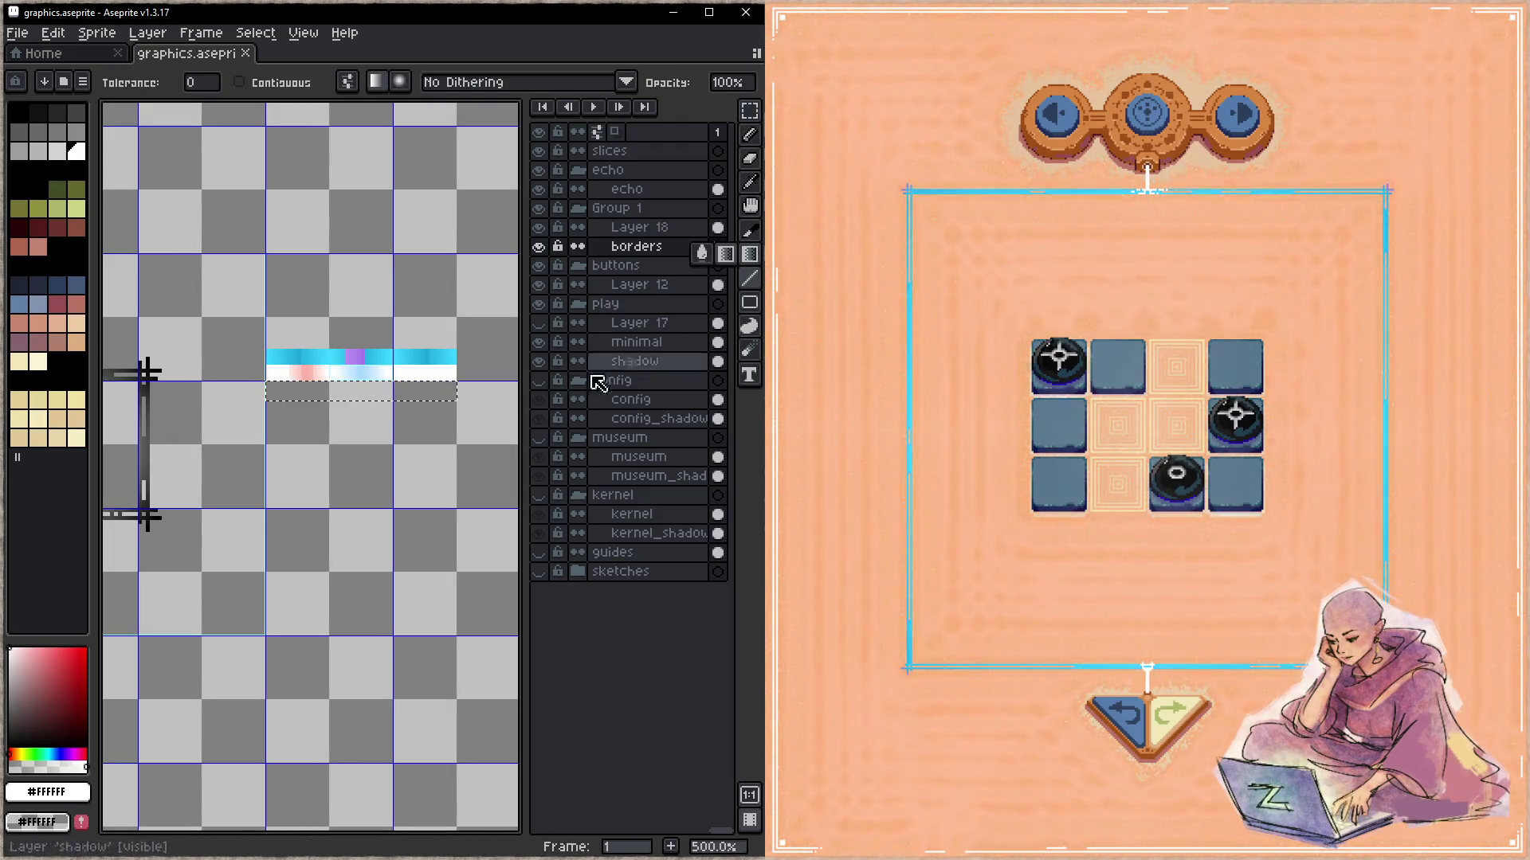
left_click(275, 391)
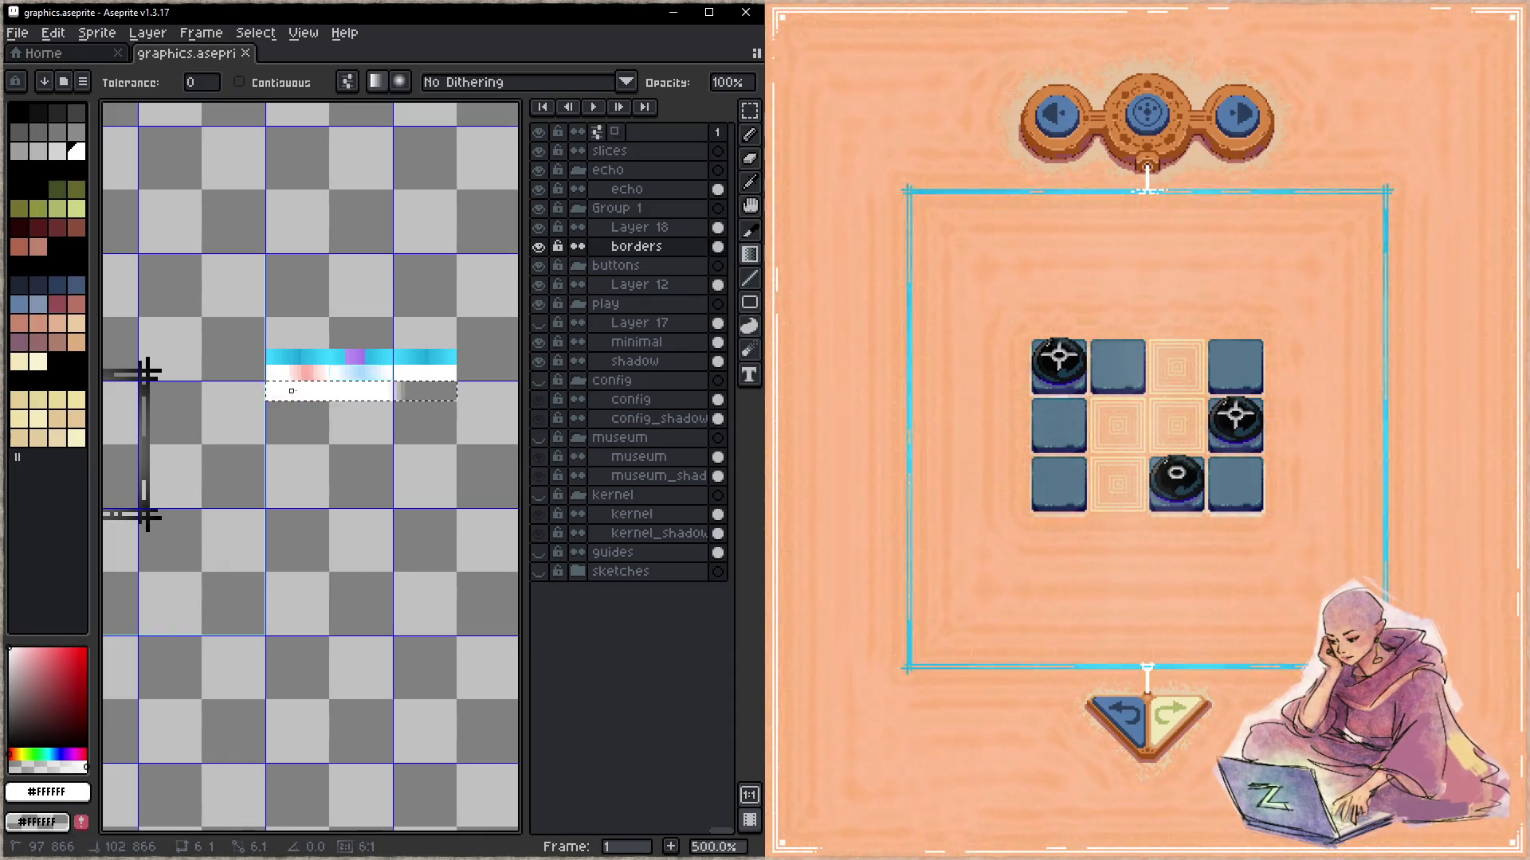
key("ctrl+z")
left_click_drag(386, 427, 339, 427)
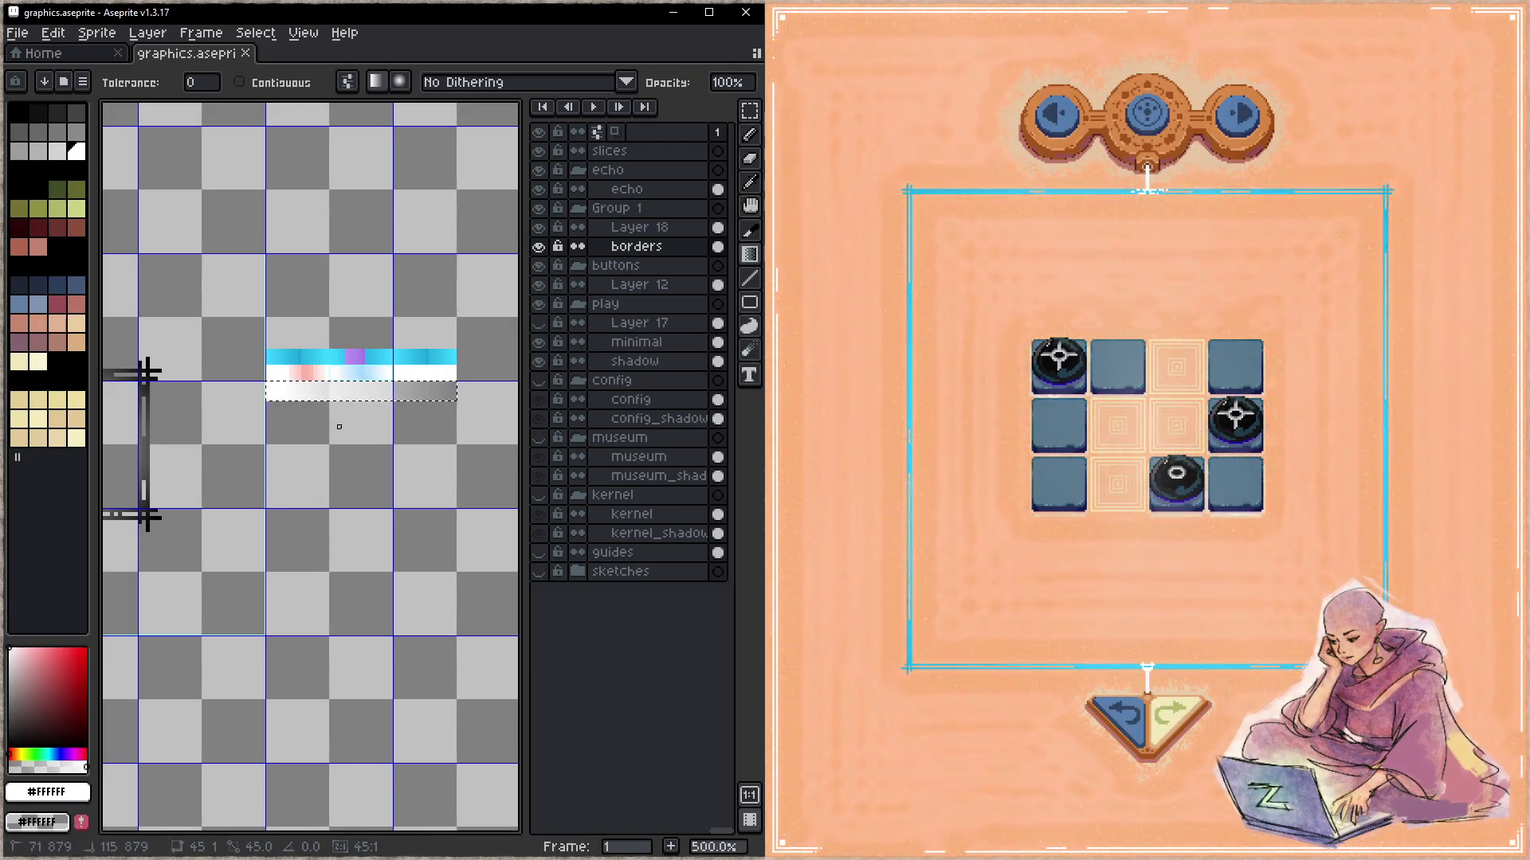
key("ctrl+t")
key("ctrl+d")
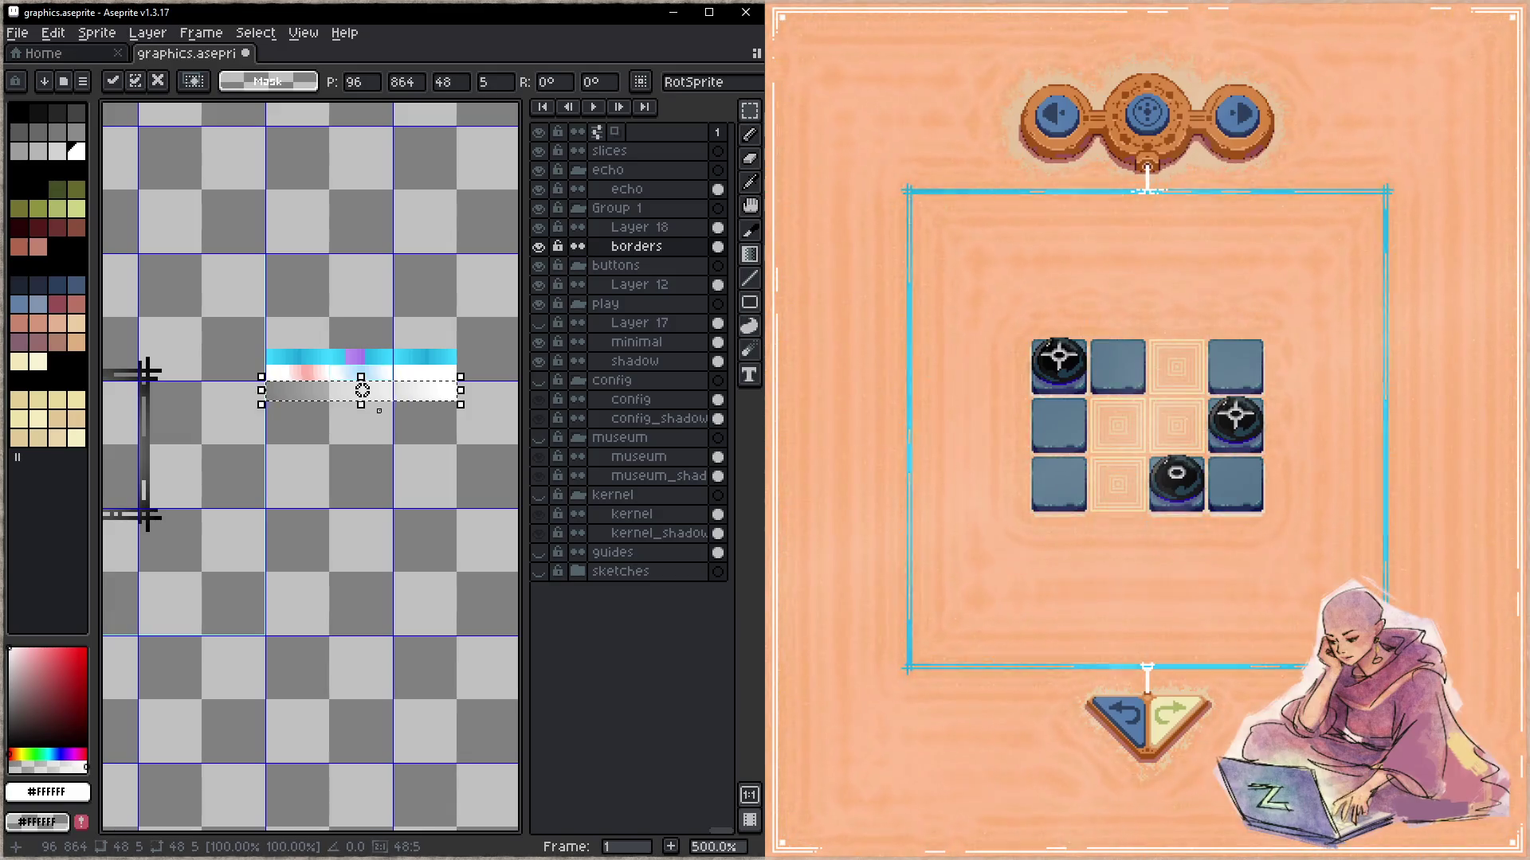
scroll(378, 395, "up", 1)
scroll(379, 390, "up", 1)
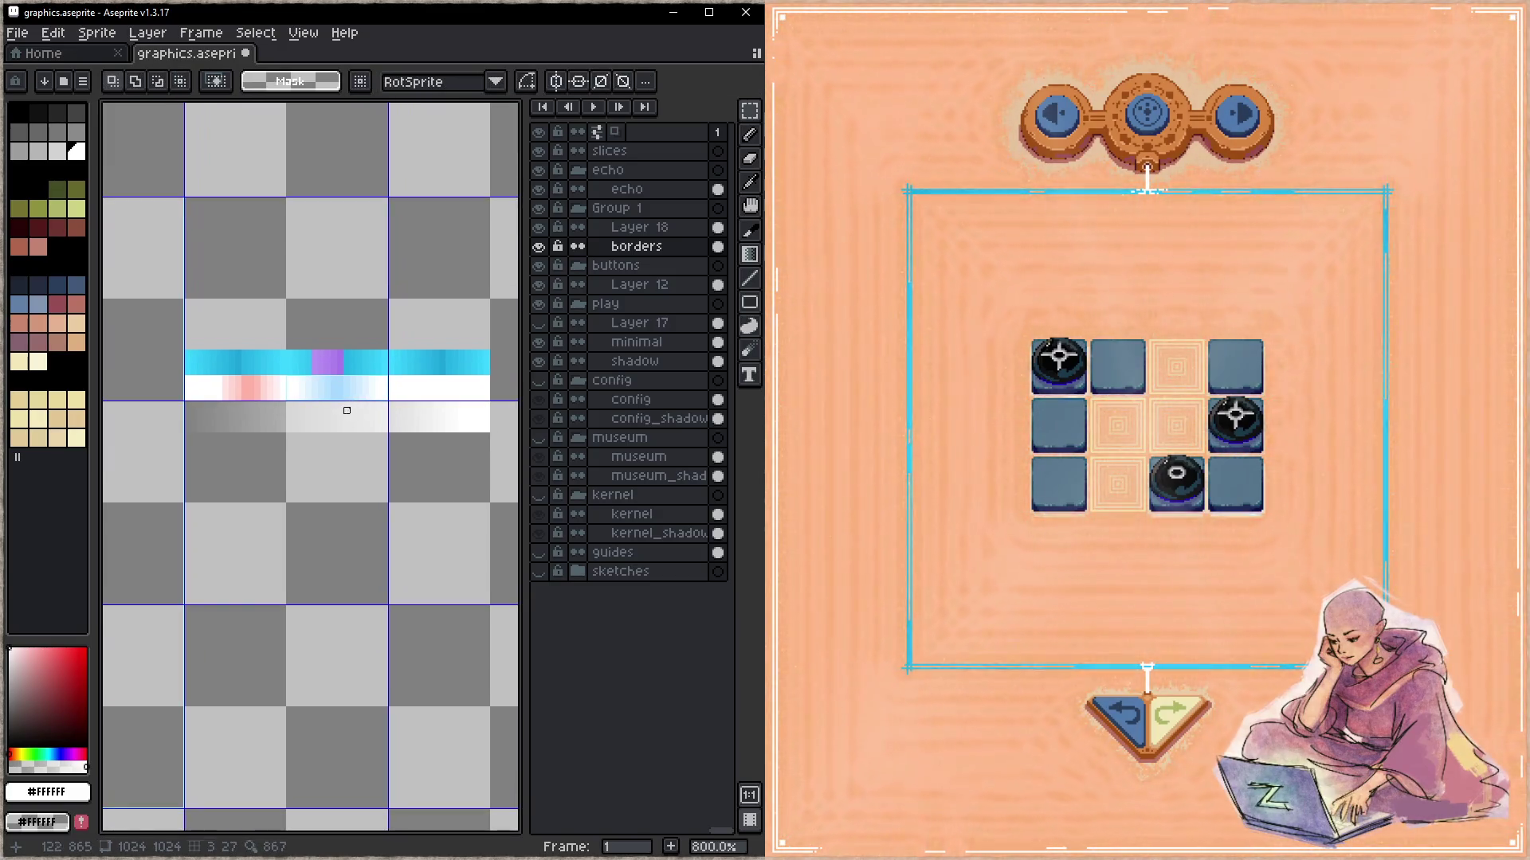
- Drag the lut_play_border slice down onto the new white gradient strip
key("shift+c")
left_click(343, 391)
left_click_drag(374, 396, 369, 420)
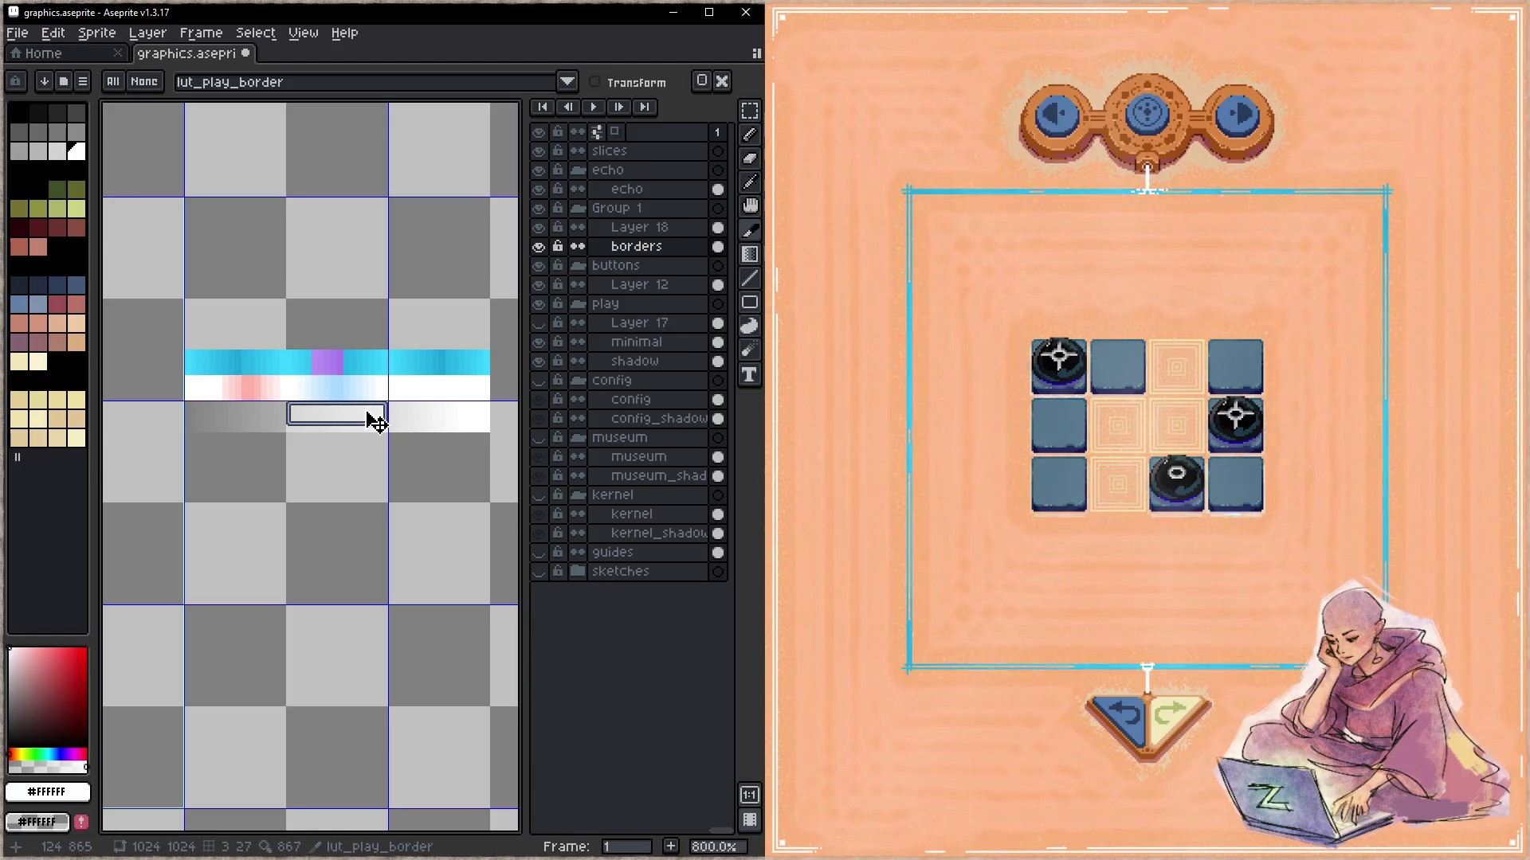
left_click_drag(369, 499, 346, 500)
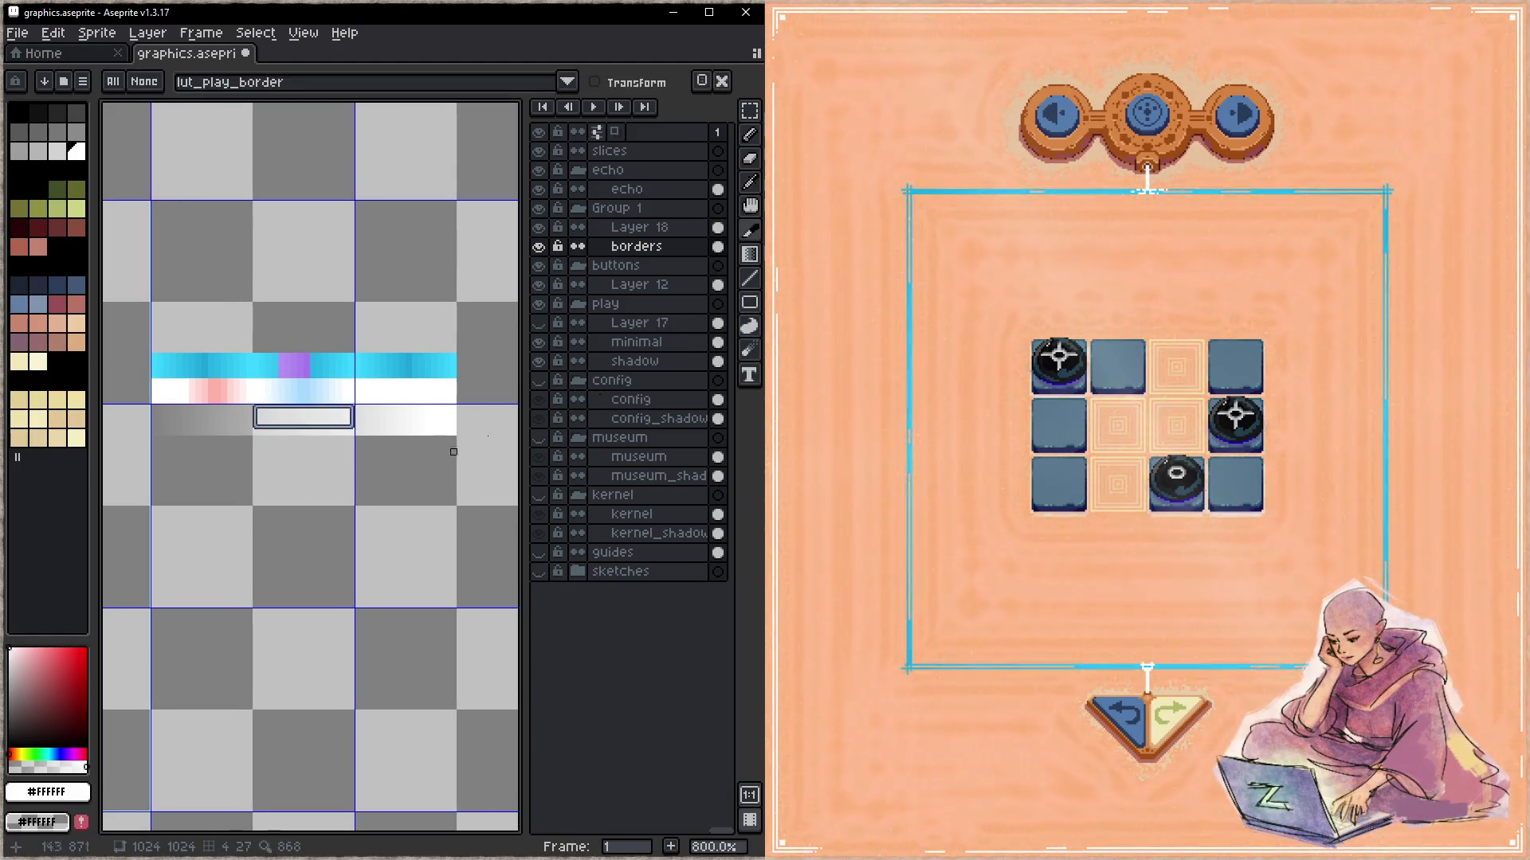
- Advance the game to the next level to check the border, then save the sprite sheet
left_click(1245, 123)
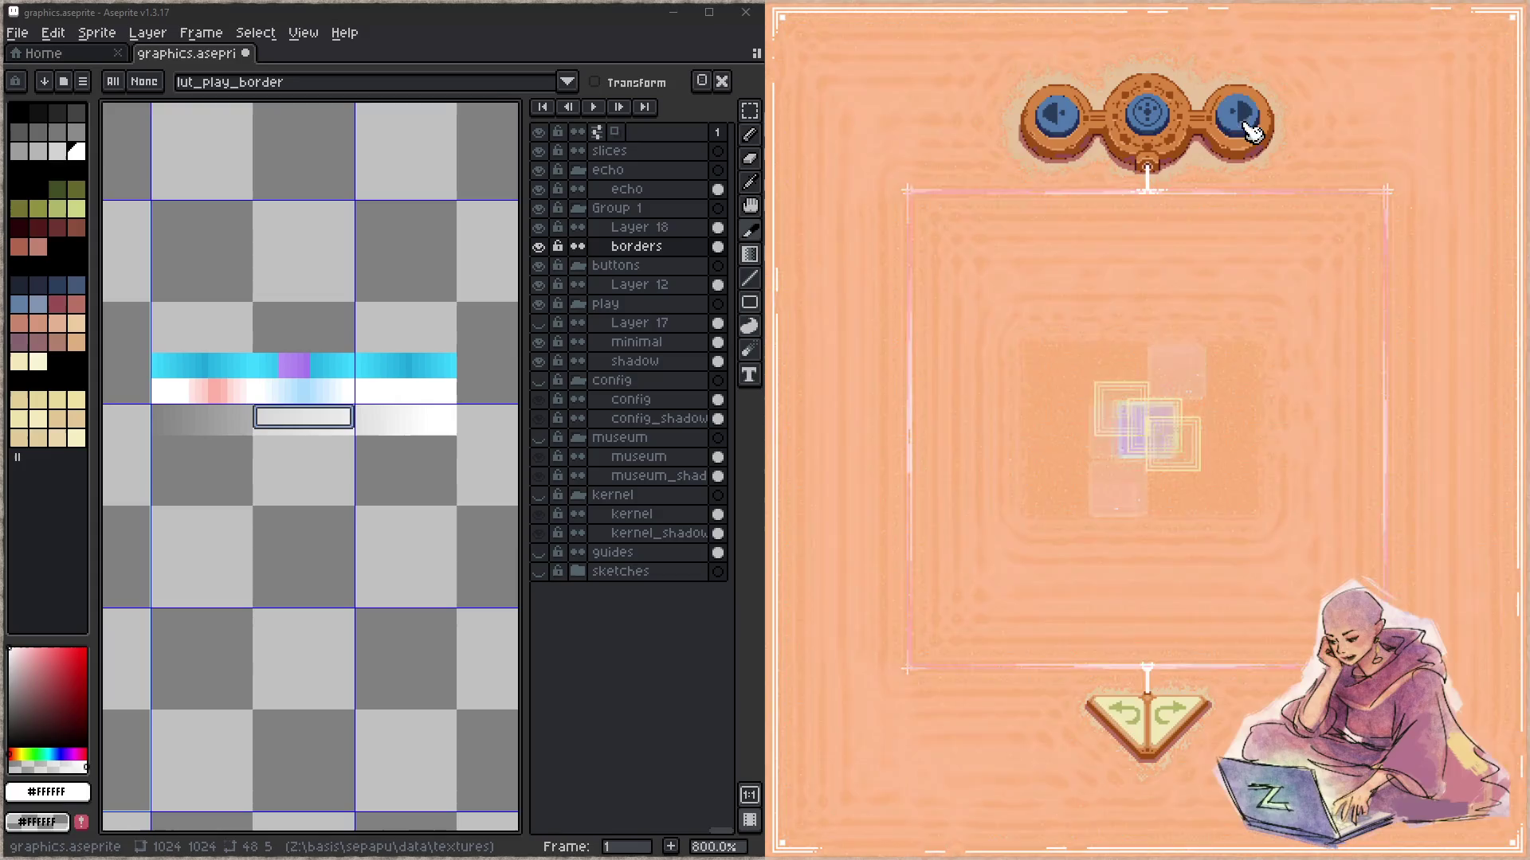
left_click_drag(345, 553, 312, 524)
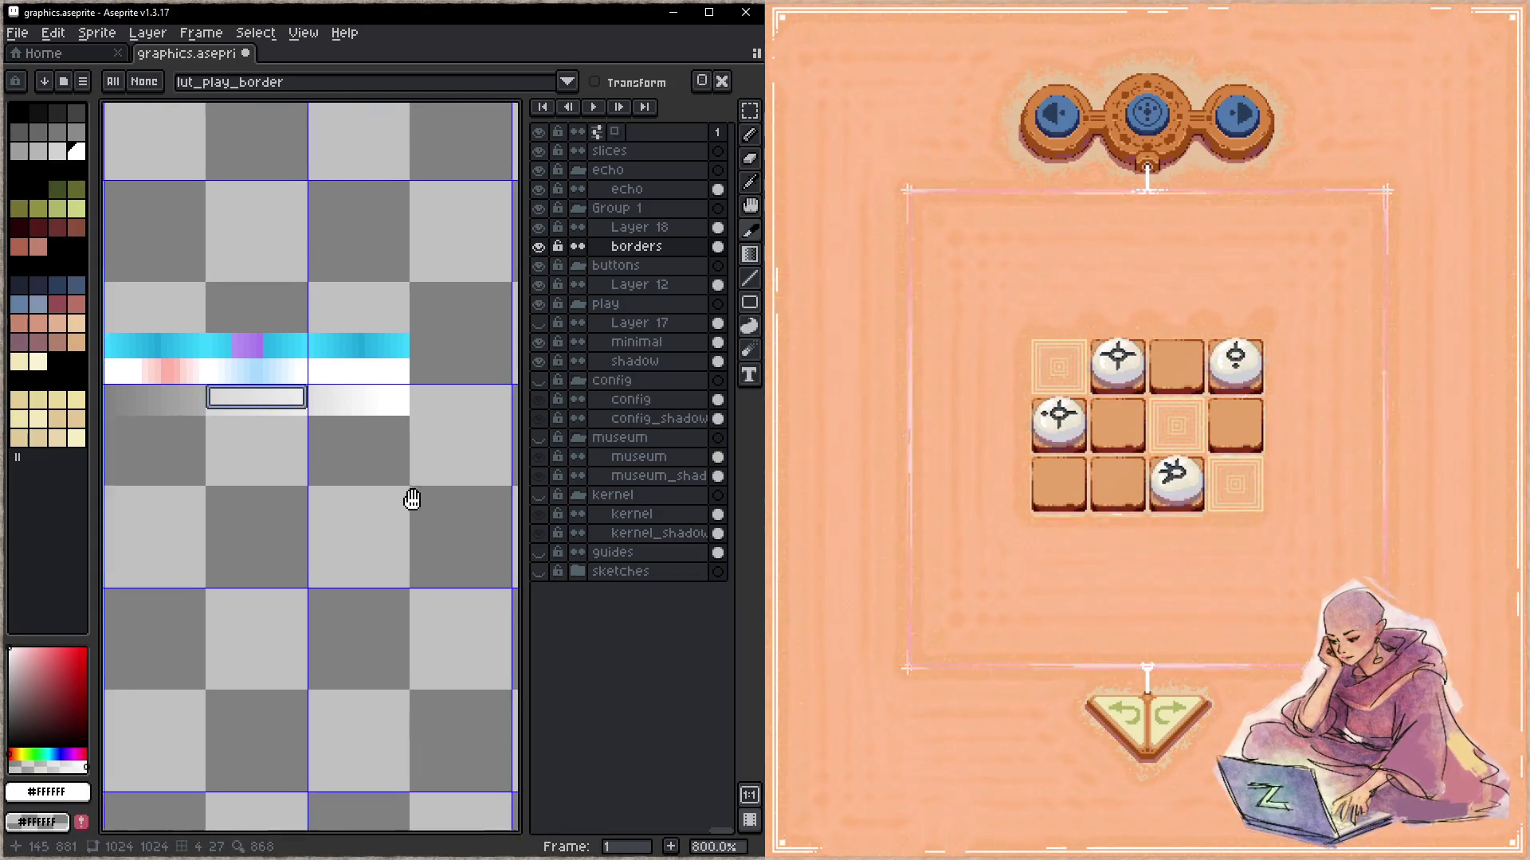
key("ctrl+s")
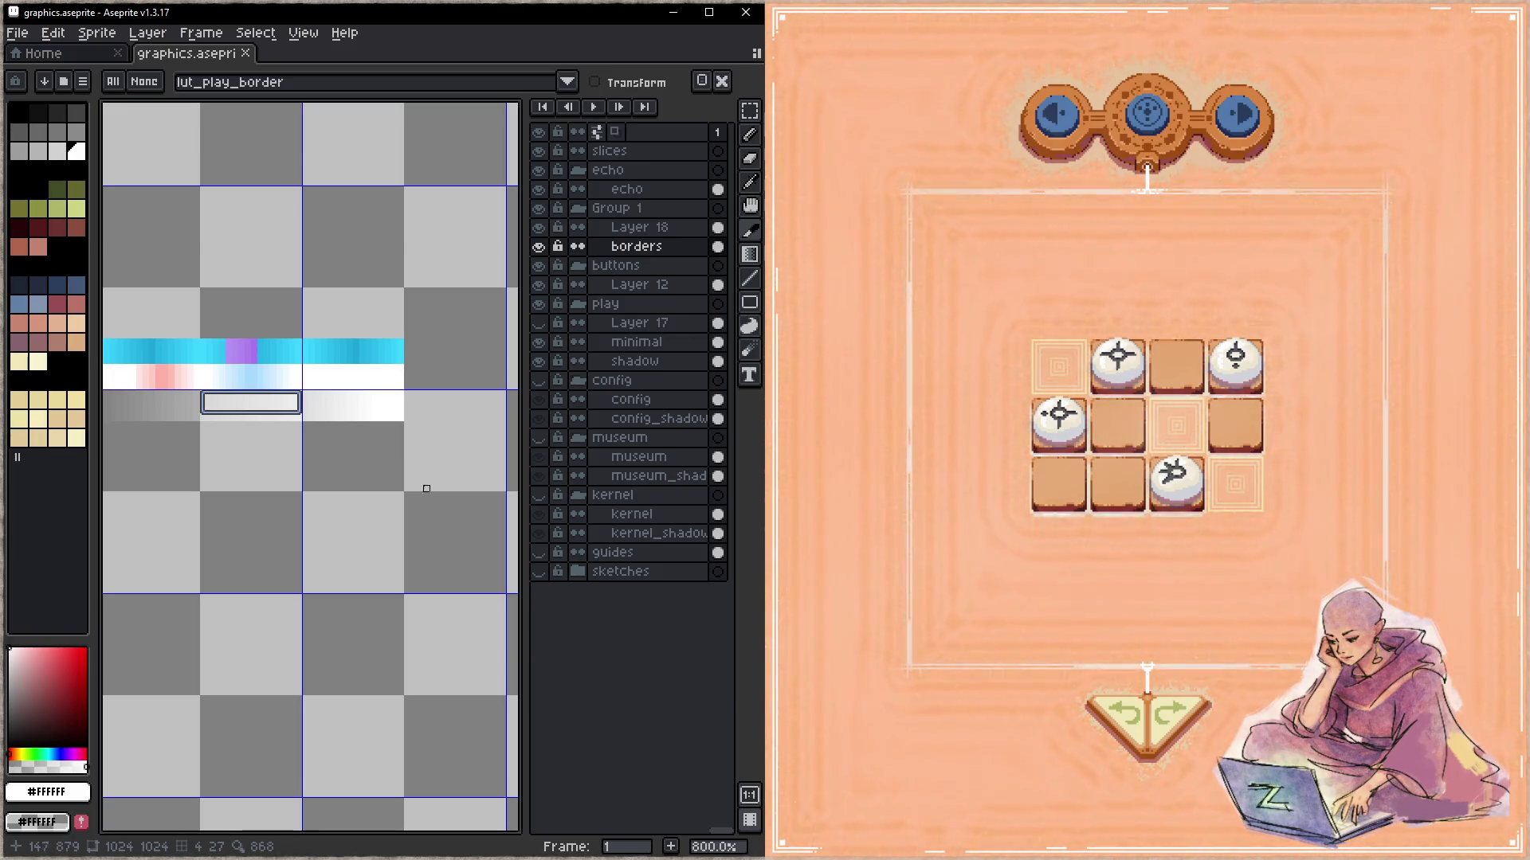
- Select the grey-to-white gradient strip, scale it narrower, commit and save
left_click_drag(248, 435, 283, 424)
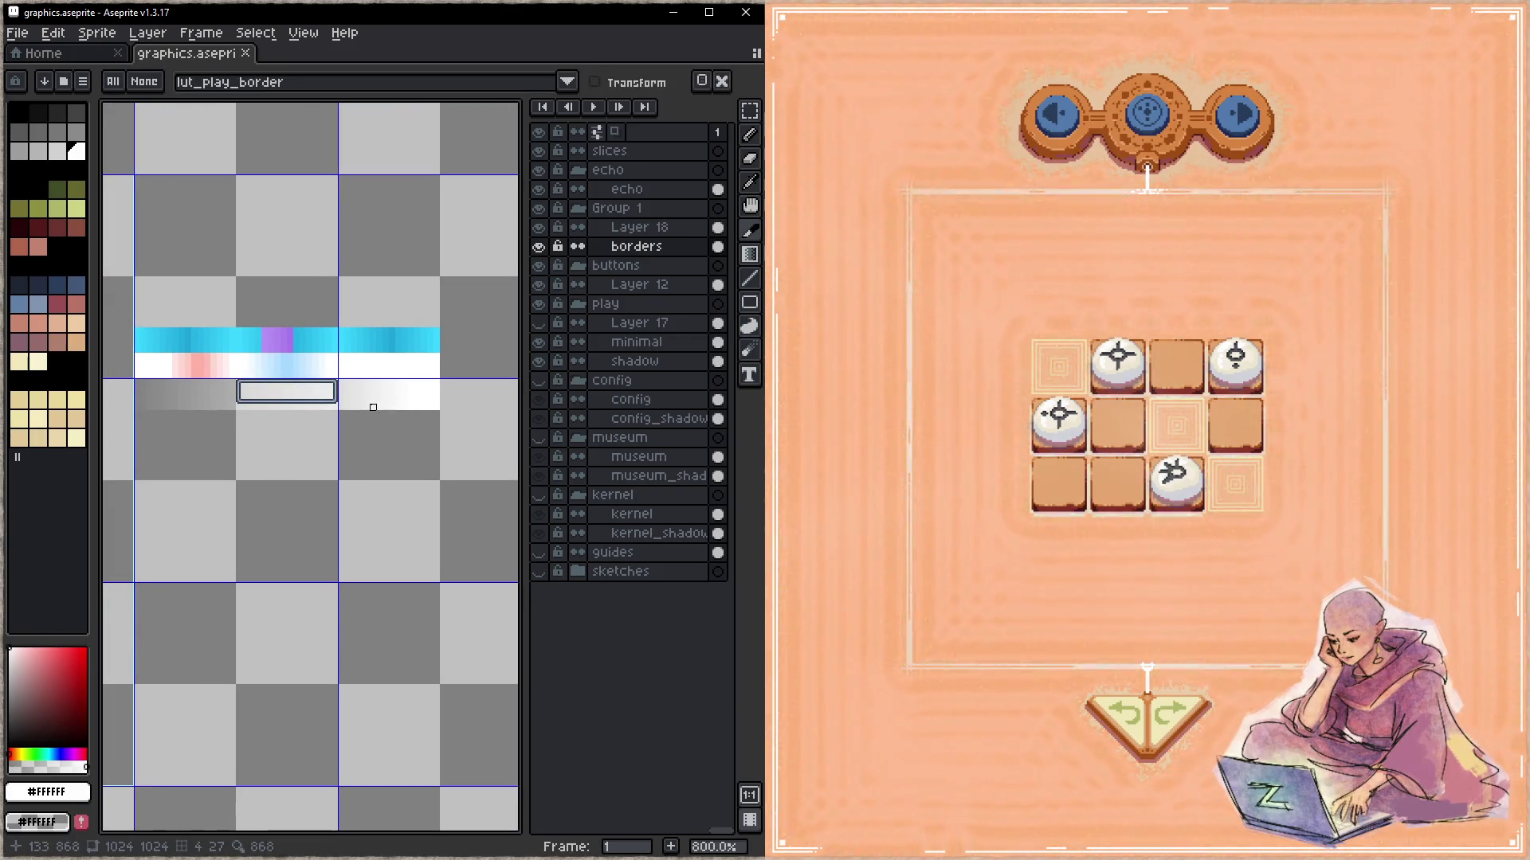
key("m")
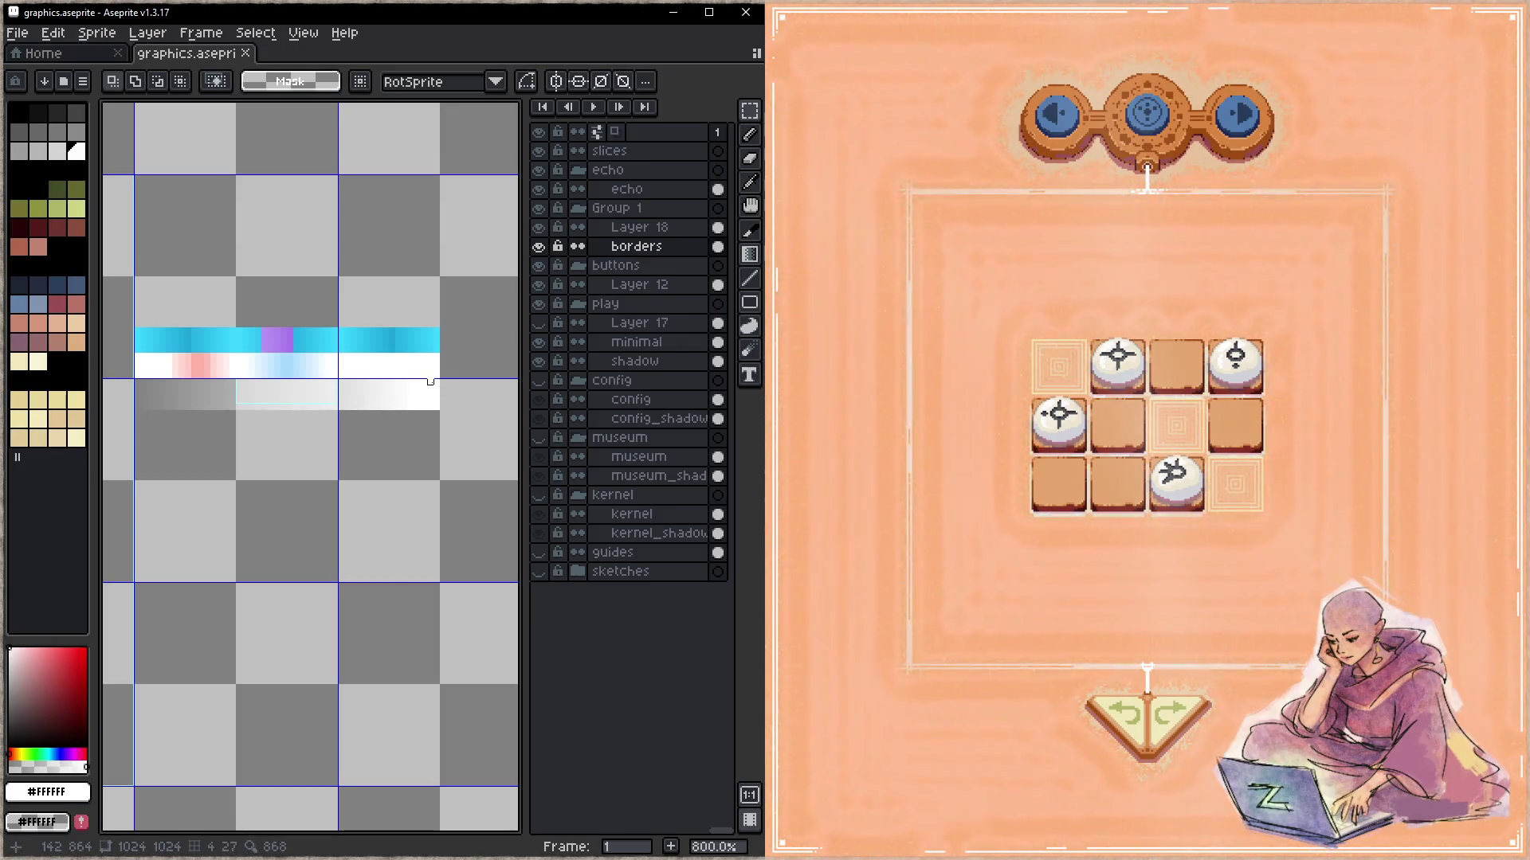
mouse_move(439, 381)
left_mouse_down()
mouse_move(137, 414)
mouse_move(240, 402)
left_mouse_up()
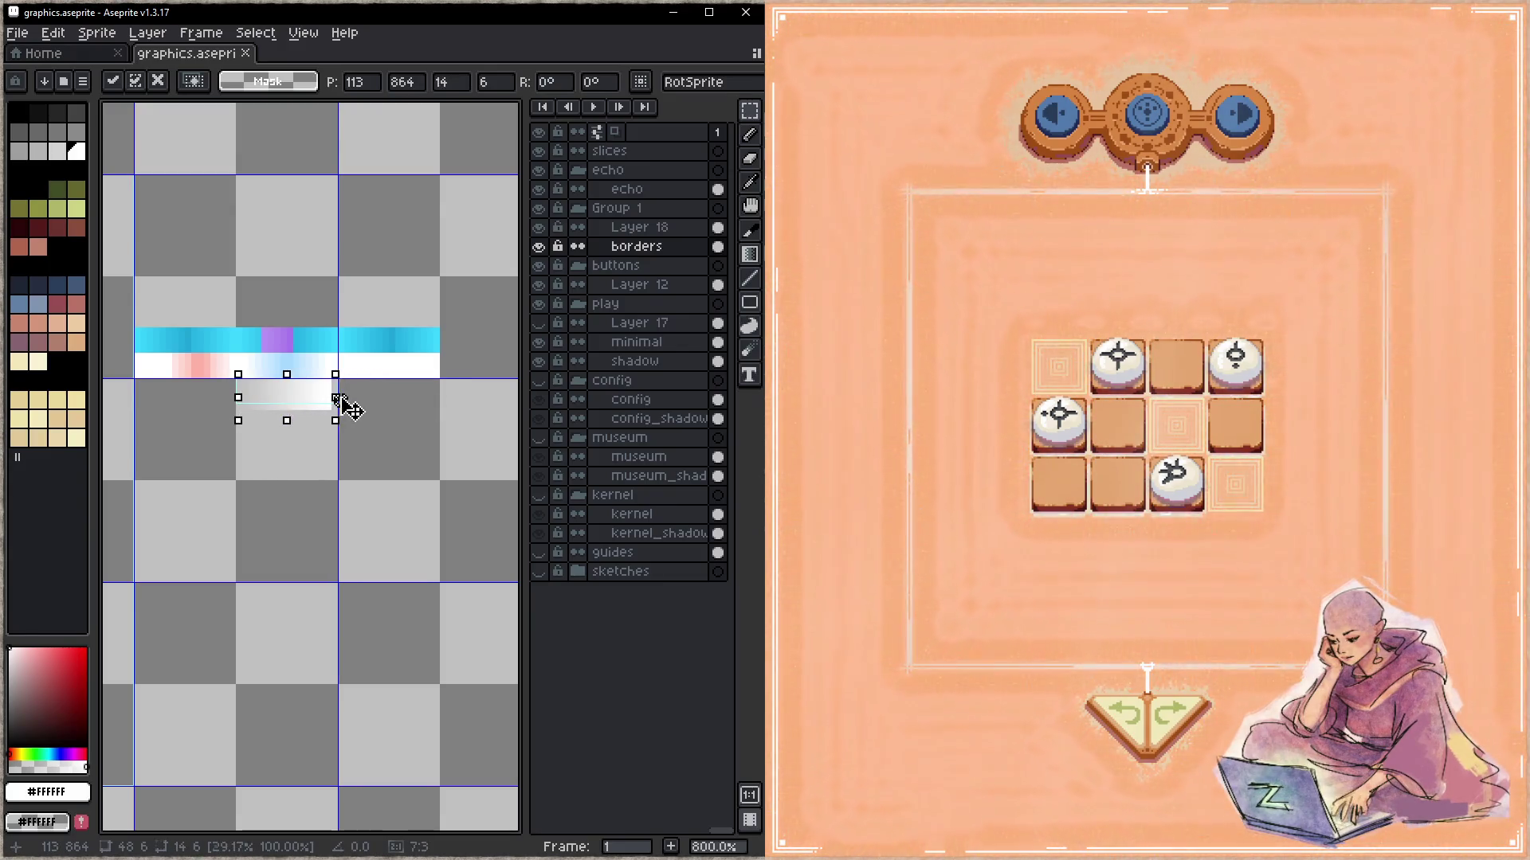
key("Return")
key("ctrl+s")
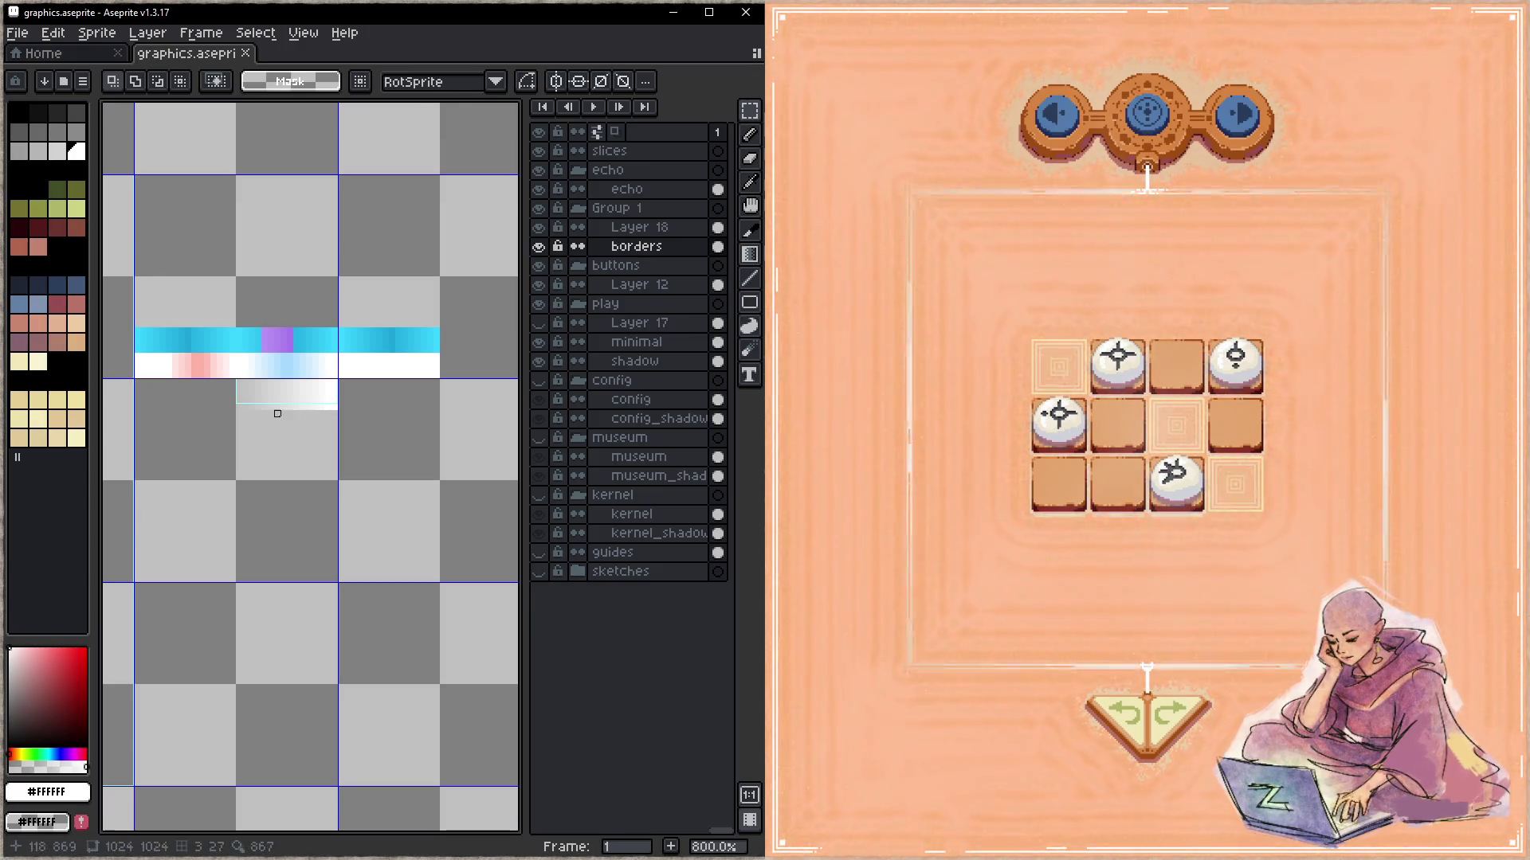
- Delete the leftover outline pixels around the narrowed strip, save, and check the game's border
scroll(279, 417, "up", 2)
left_click_drag(215, 360, 362, 402)
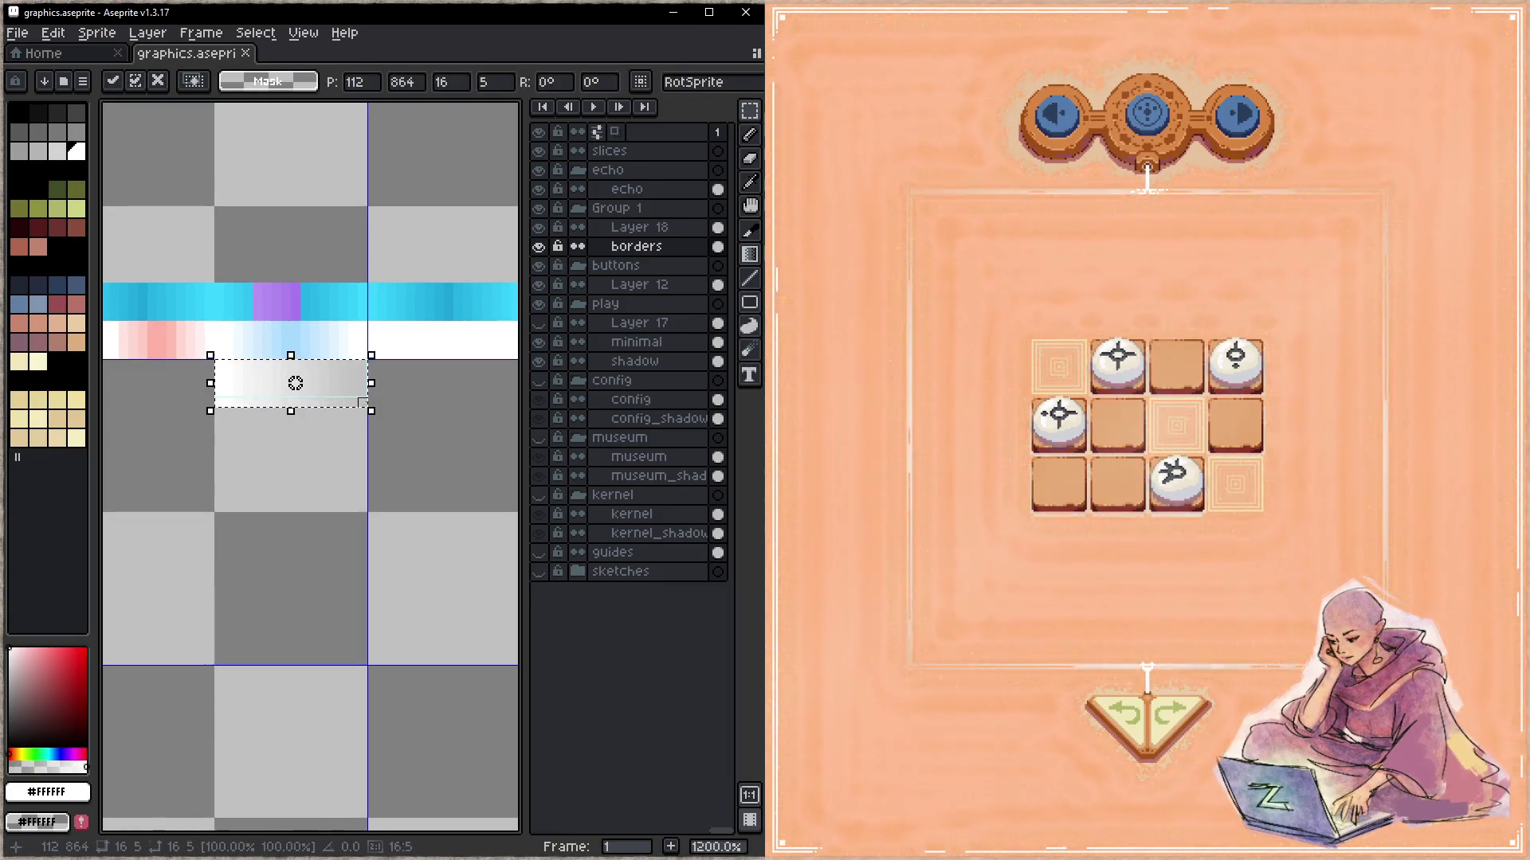
key("Delete")
key("ctrl+s")
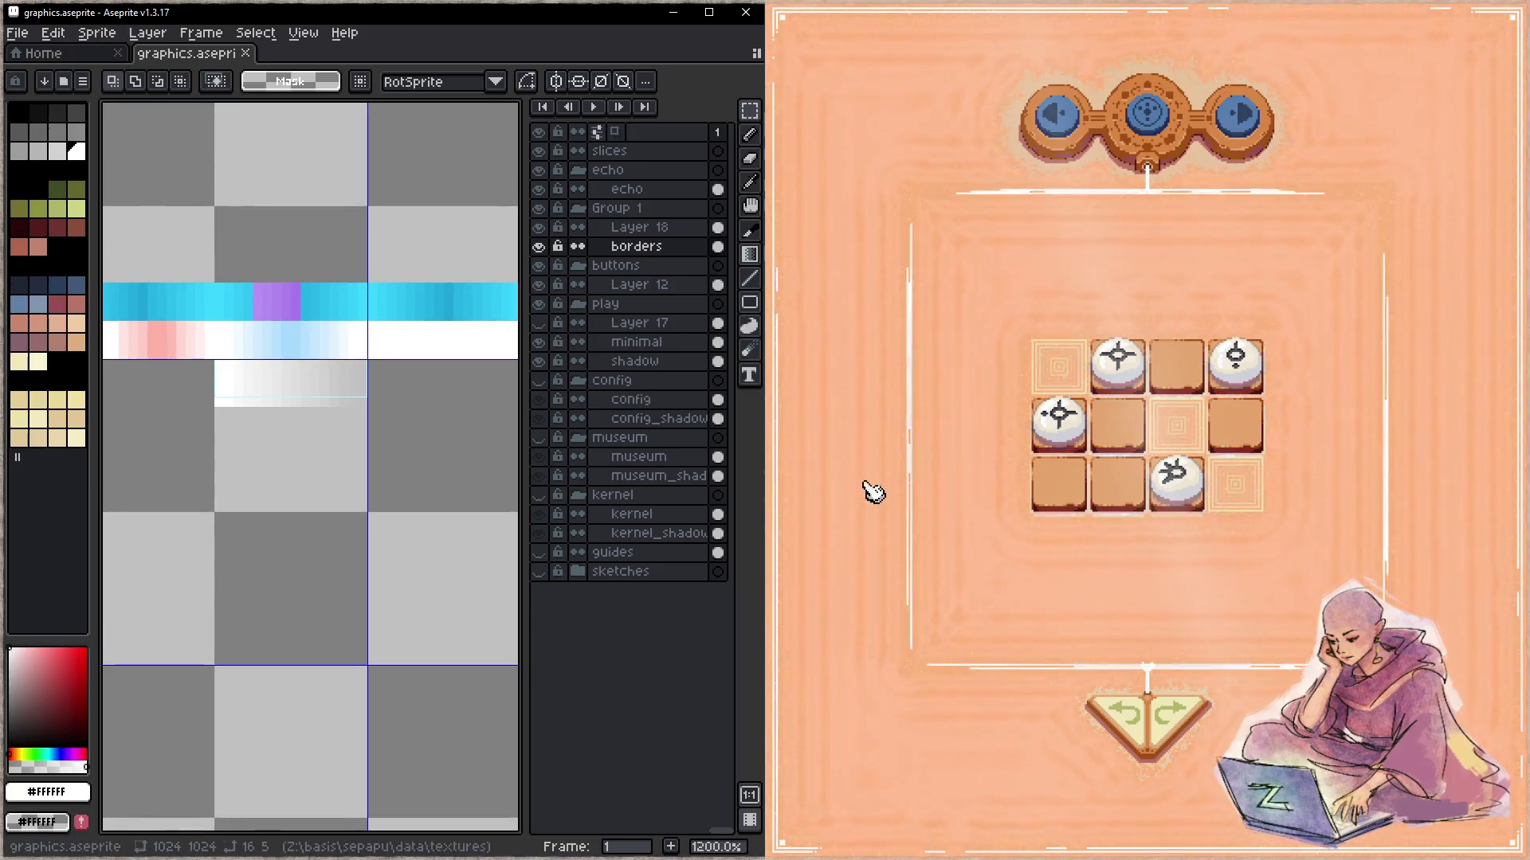
left_click(869, 562)
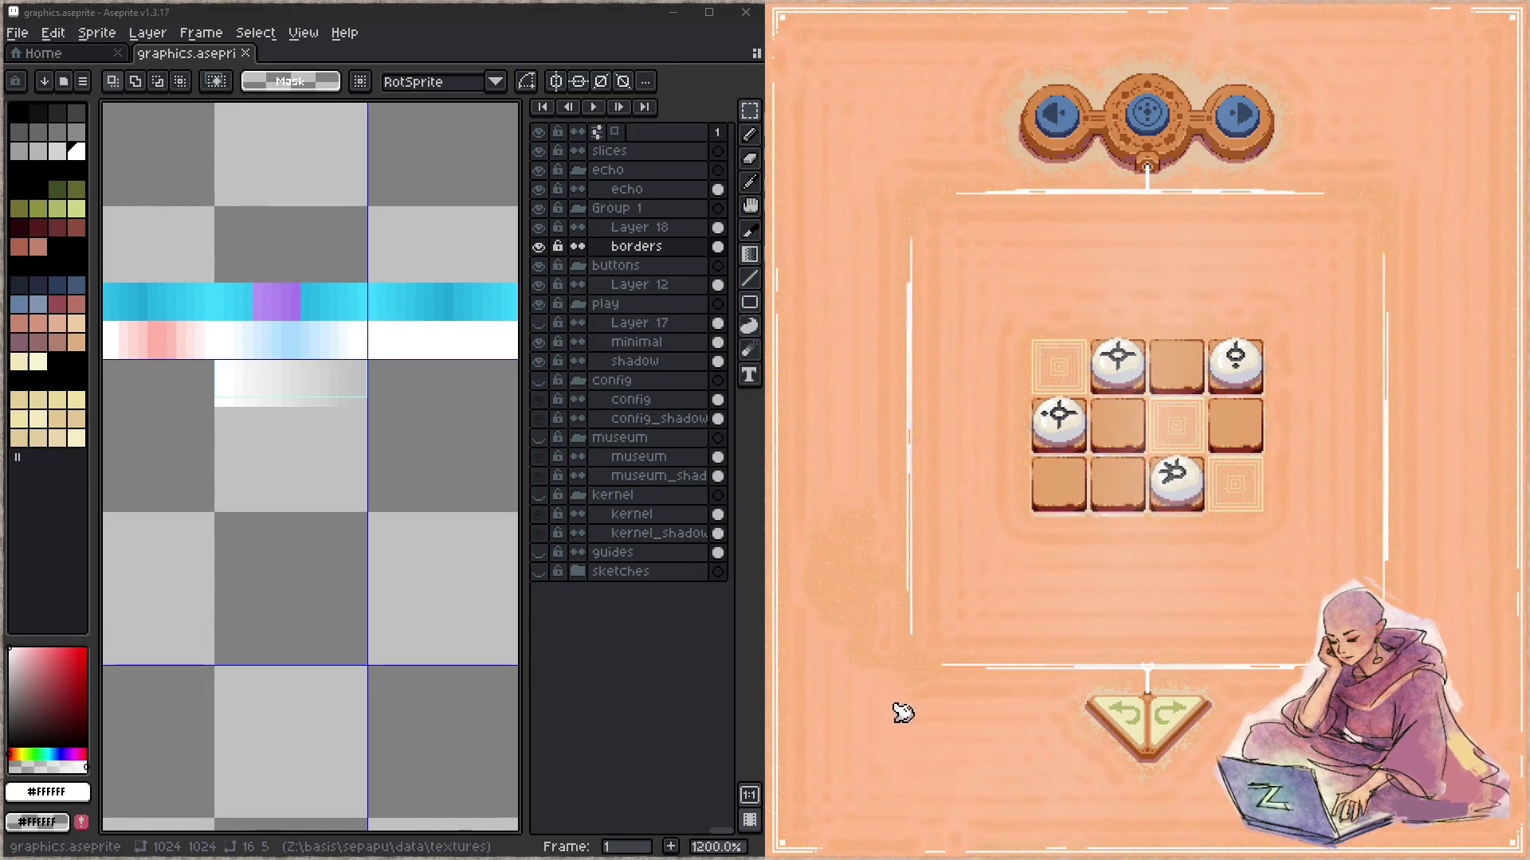